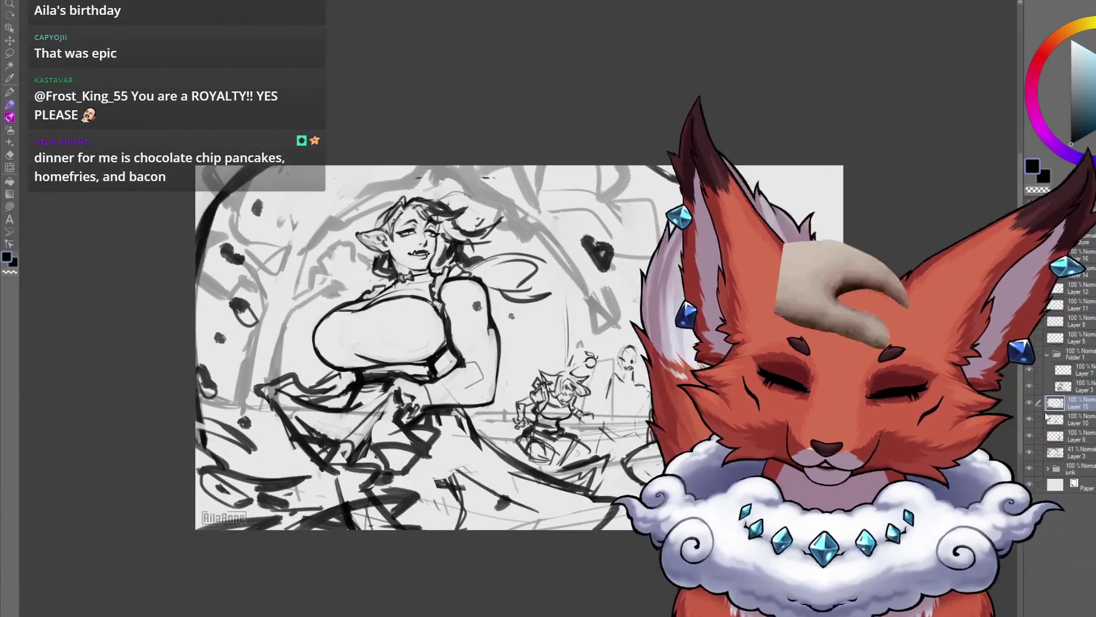
Step: Pan and zoom in on the kneeling bun-haired figure behind the elf woman to check the composition
drag(631, 545, 473, 539)
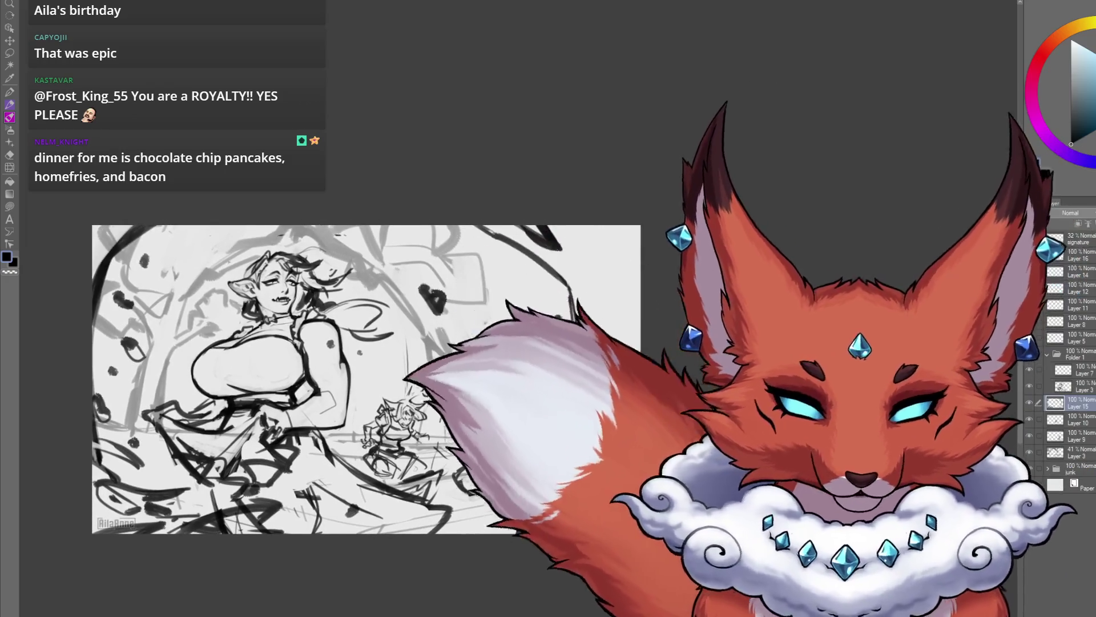
scroll(498, 528, up, 2)
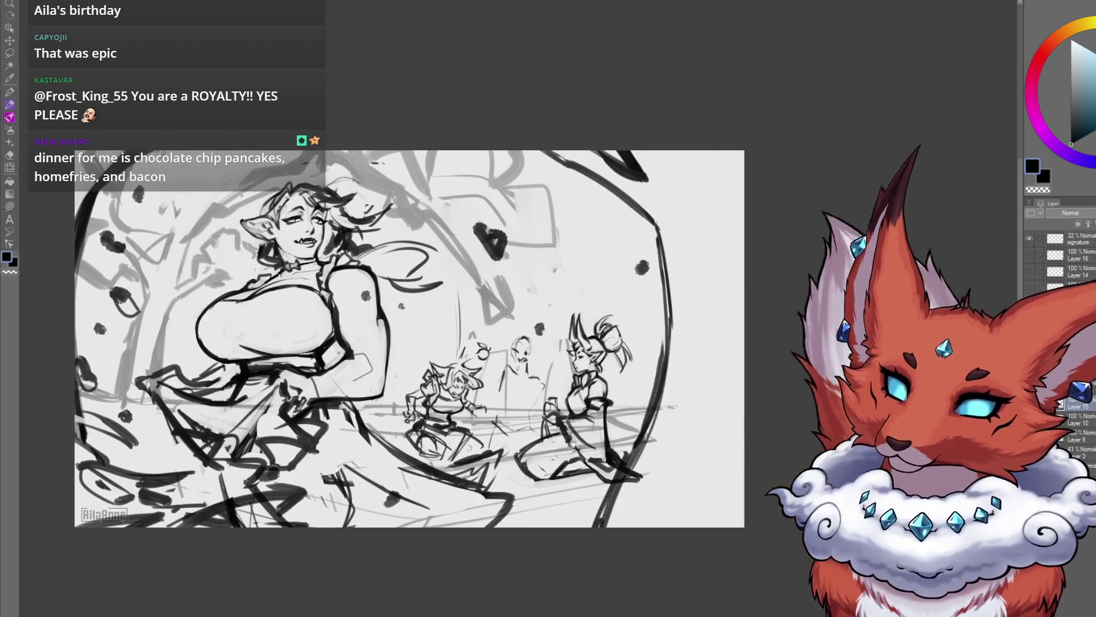
key(ctrl+plus)
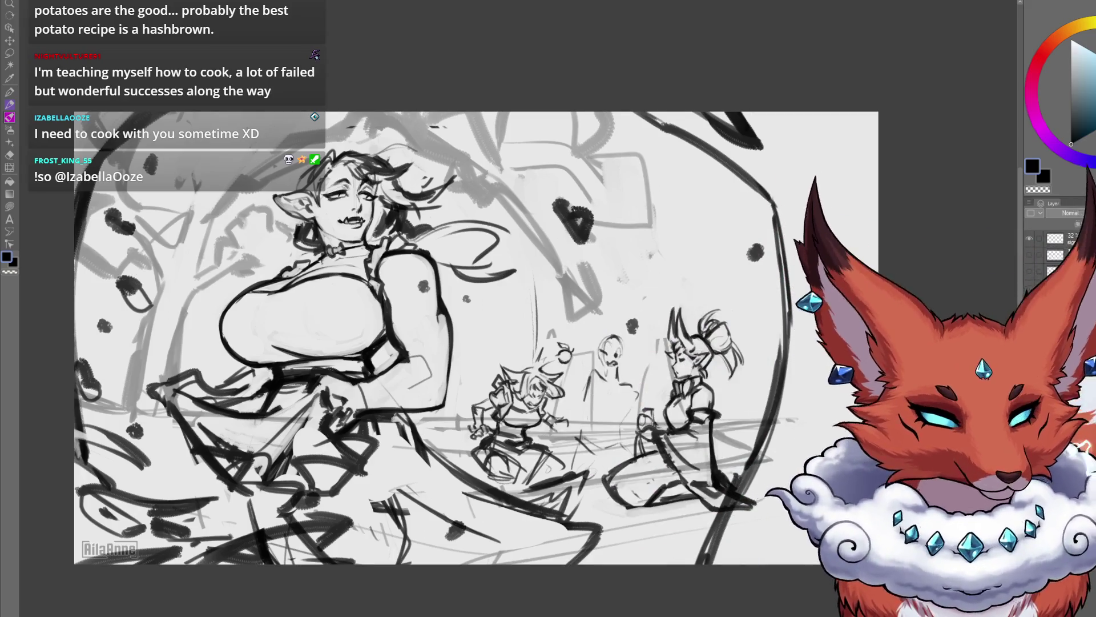
scroll(665, 450, up, 2)
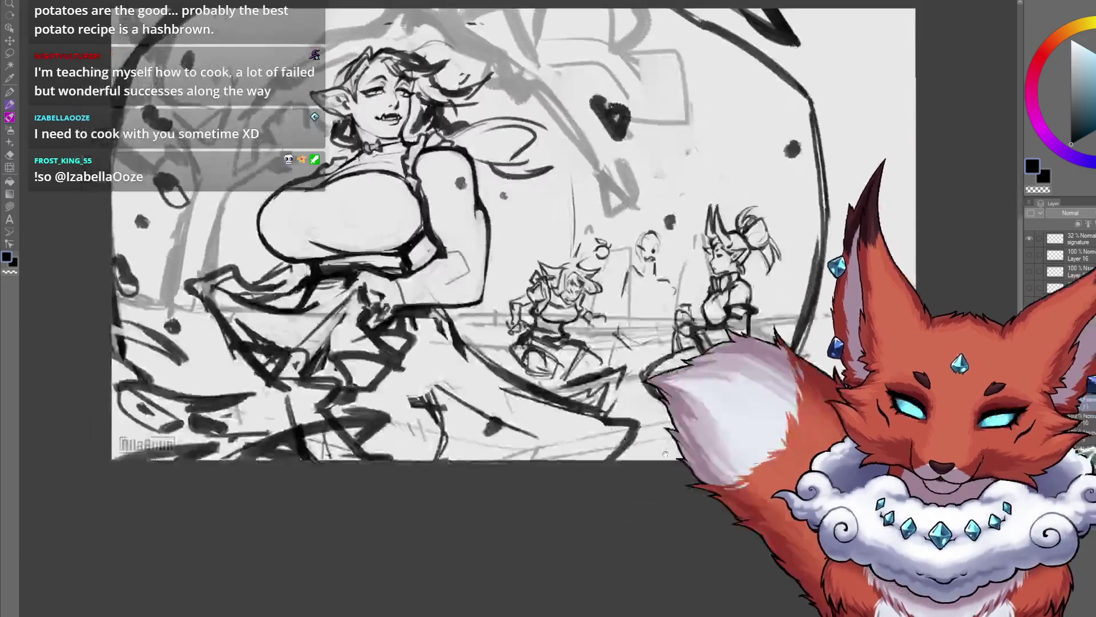
scroll(628, 485, down, 2)
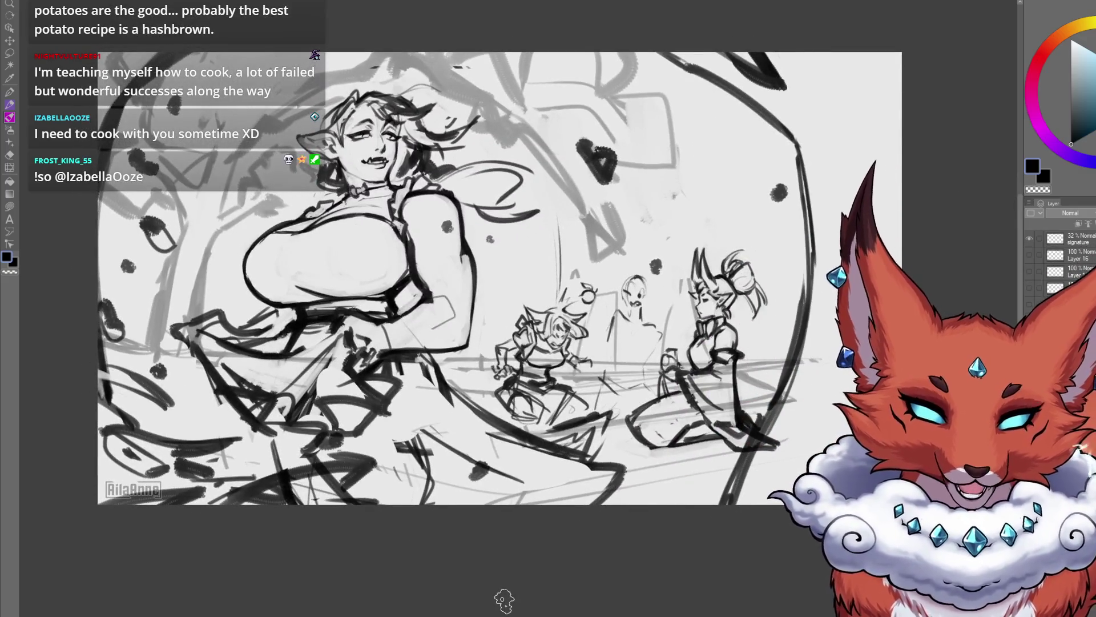
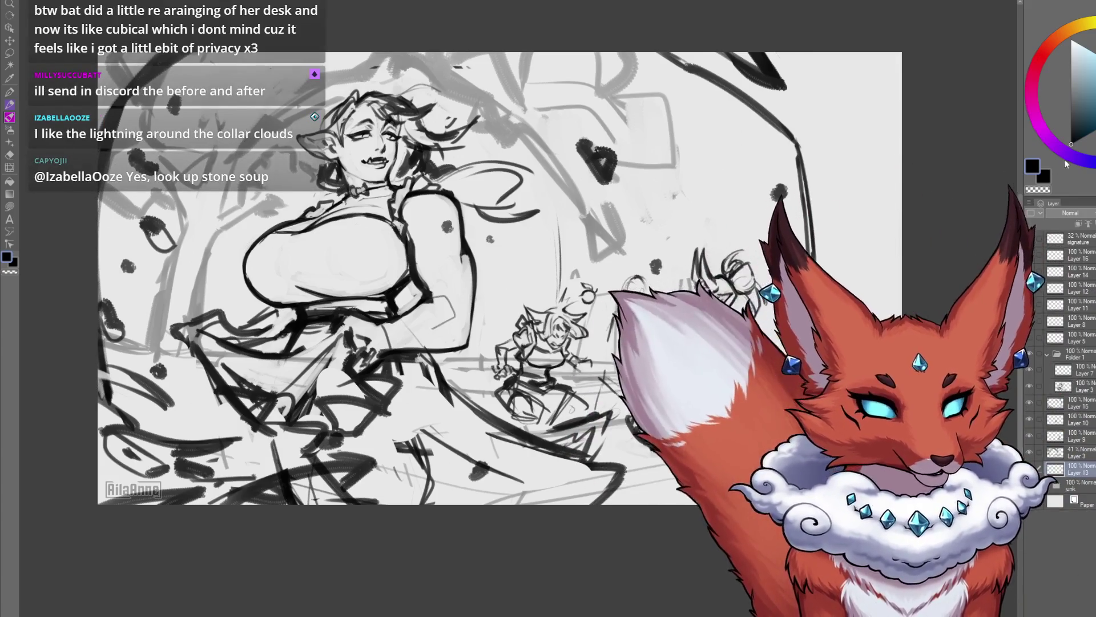
Step: Block in sage-green grass along the bottom and foliage across the top, then add a new layer
scroll(617, 420, down, 2)
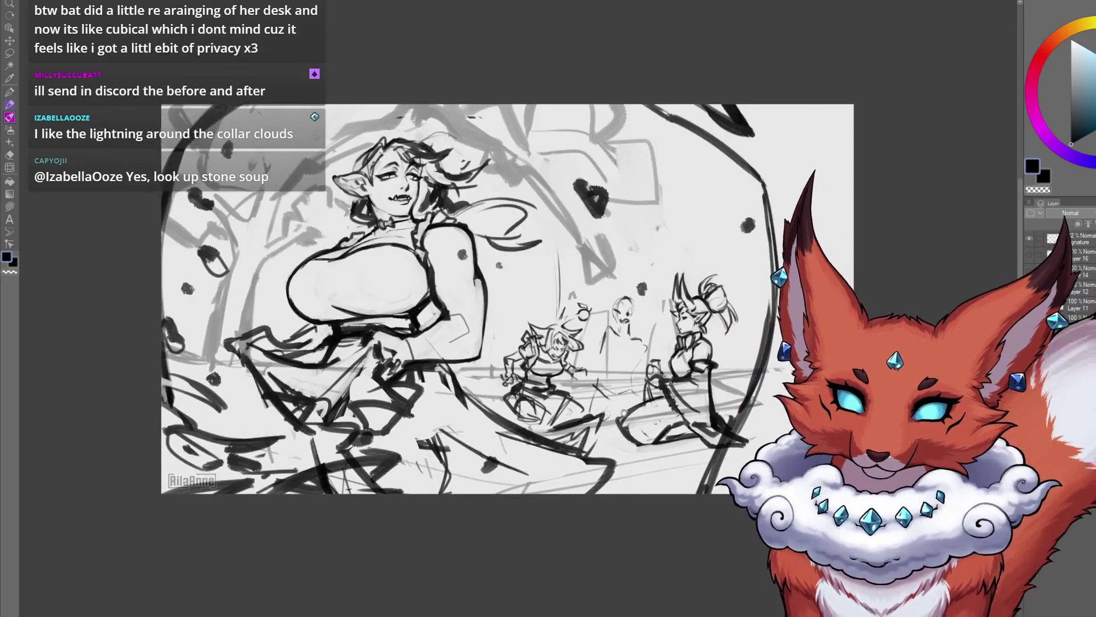
drag(623, 412, 607, 427)
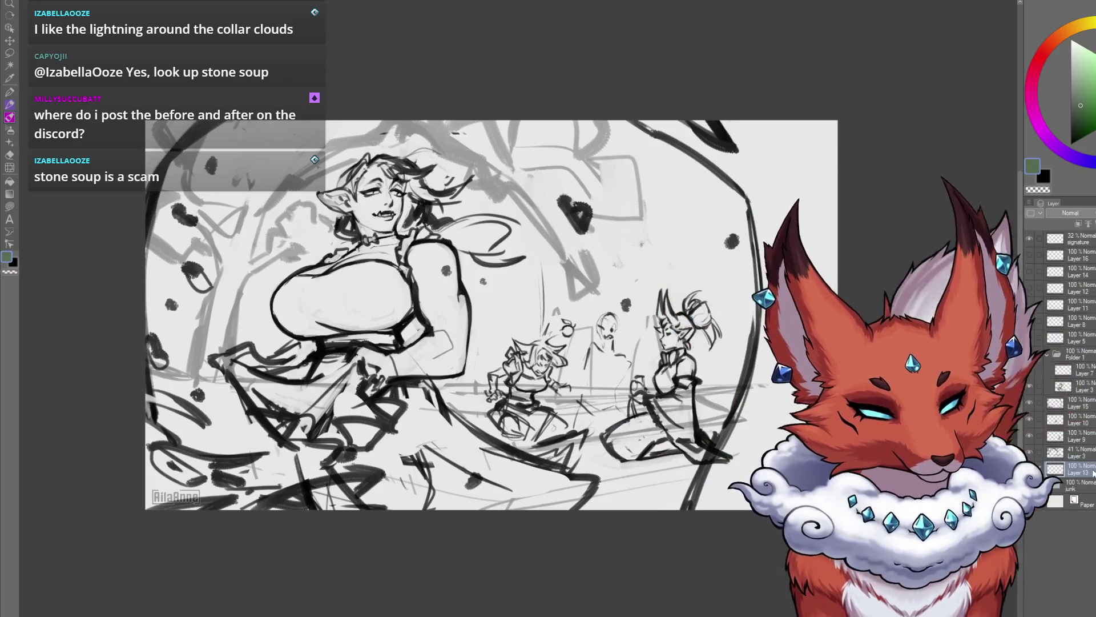
drag(546, 474, 560, 452)
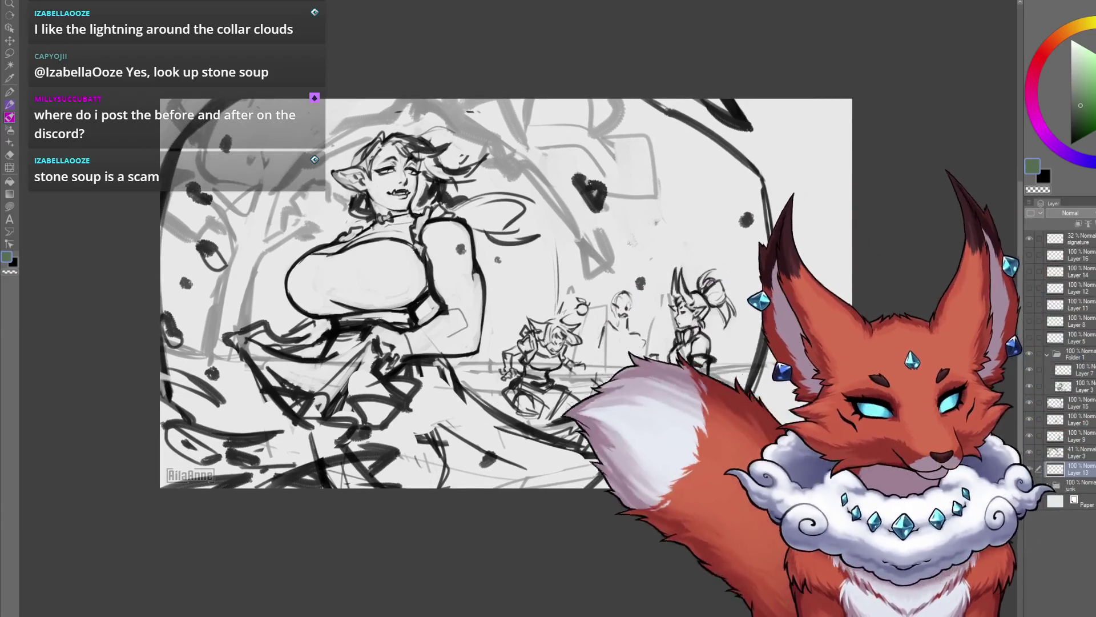
drag(491, 294, 462, 300)
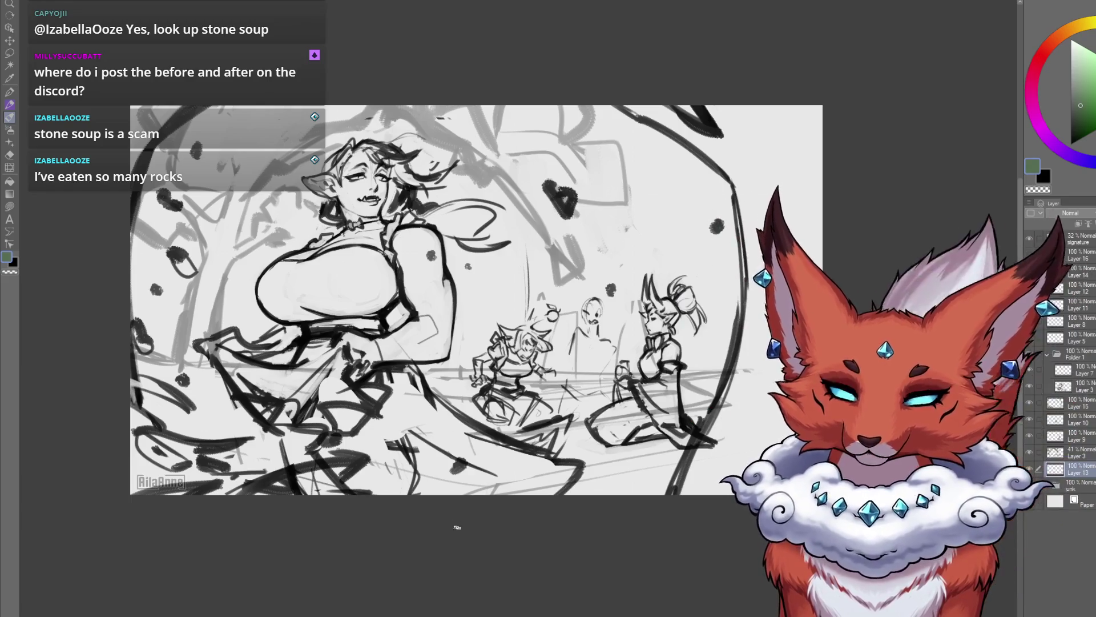
drag(474, 538, 478, 504)
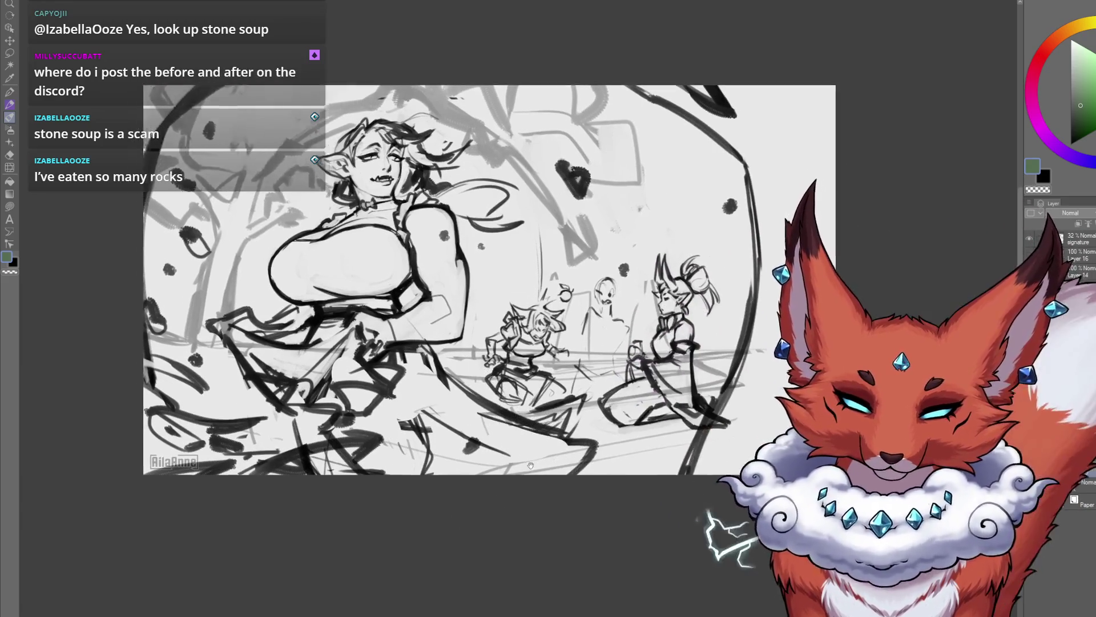
drag(511, 402, 534, 434)
drag(731, 399, 422, 451)
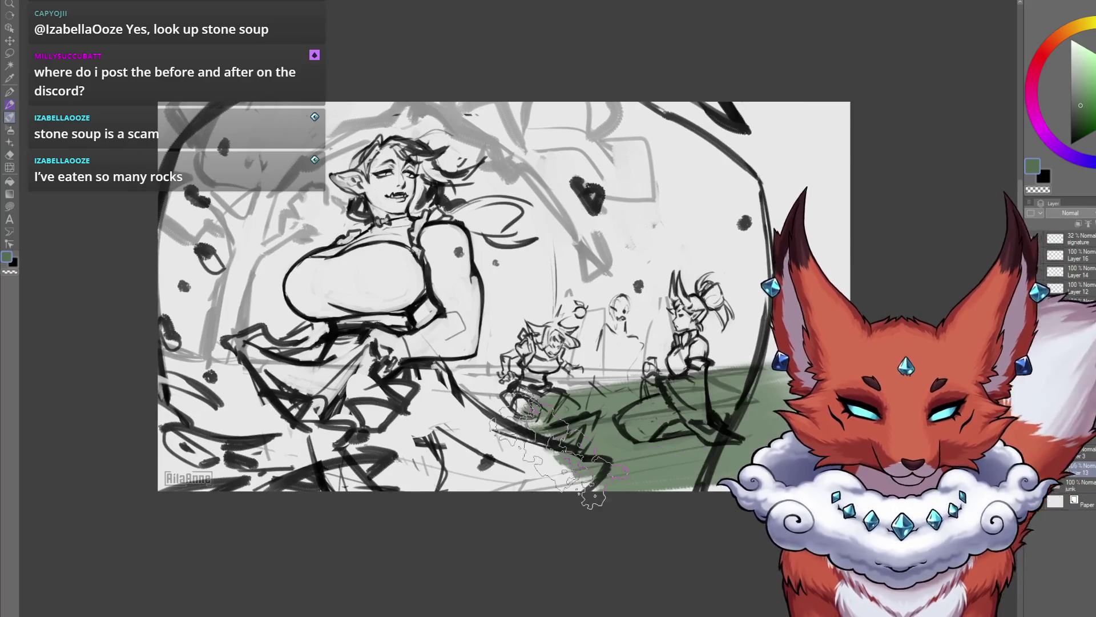
mouse_move(686, 405)
mouse_down()
mouse_move(188, 400)
mouse_move(110, 367)
mouse_up()
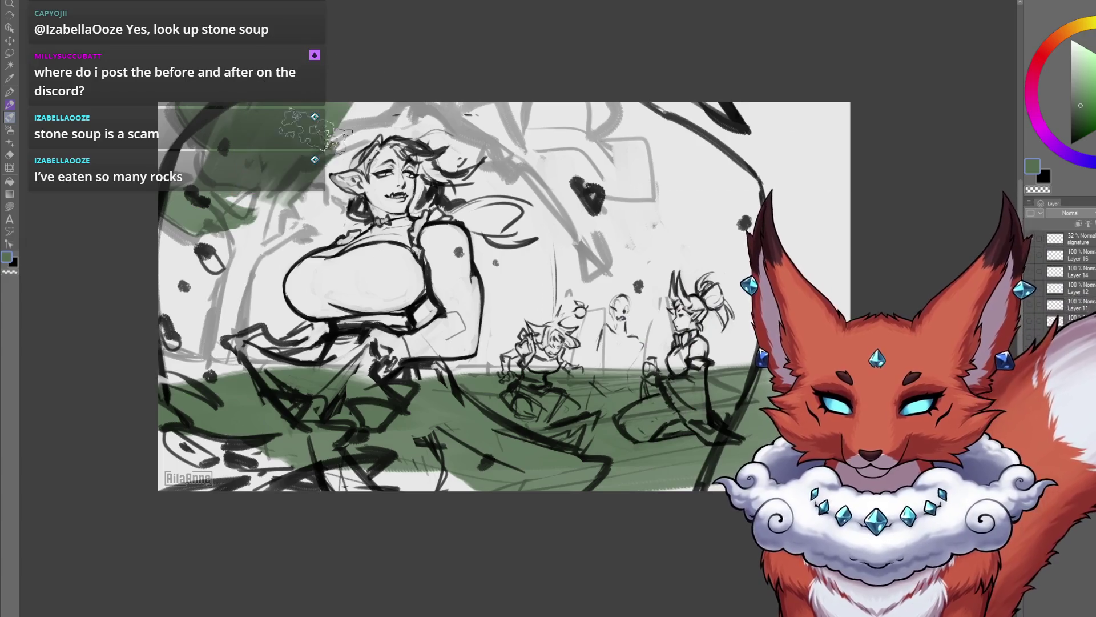
drag(314, 208, 518, 134)
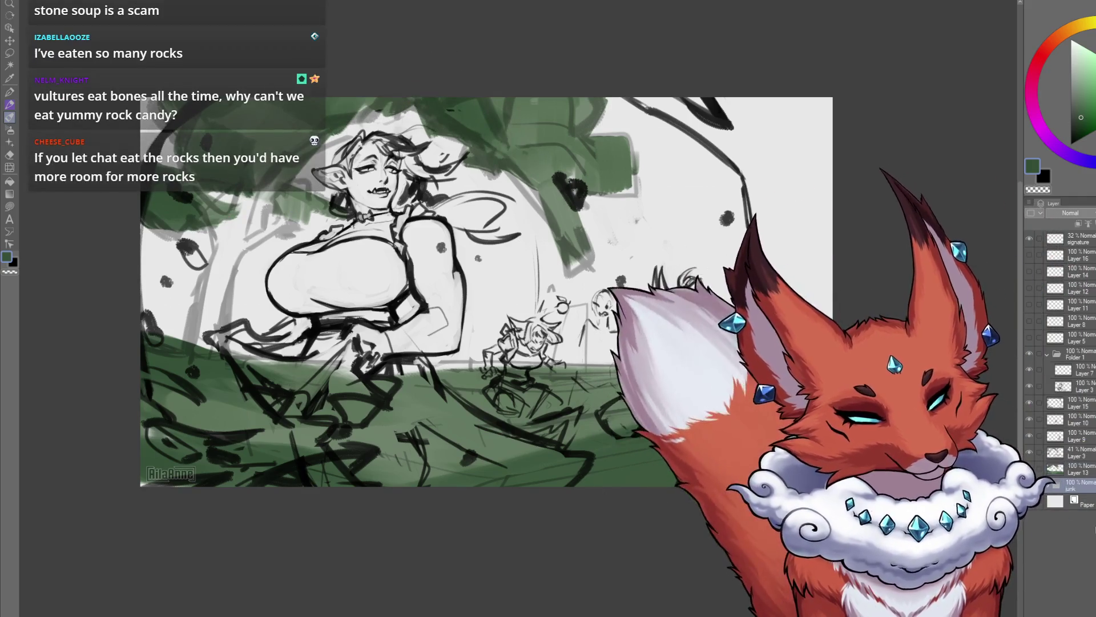
key(ctrl+shift+n)
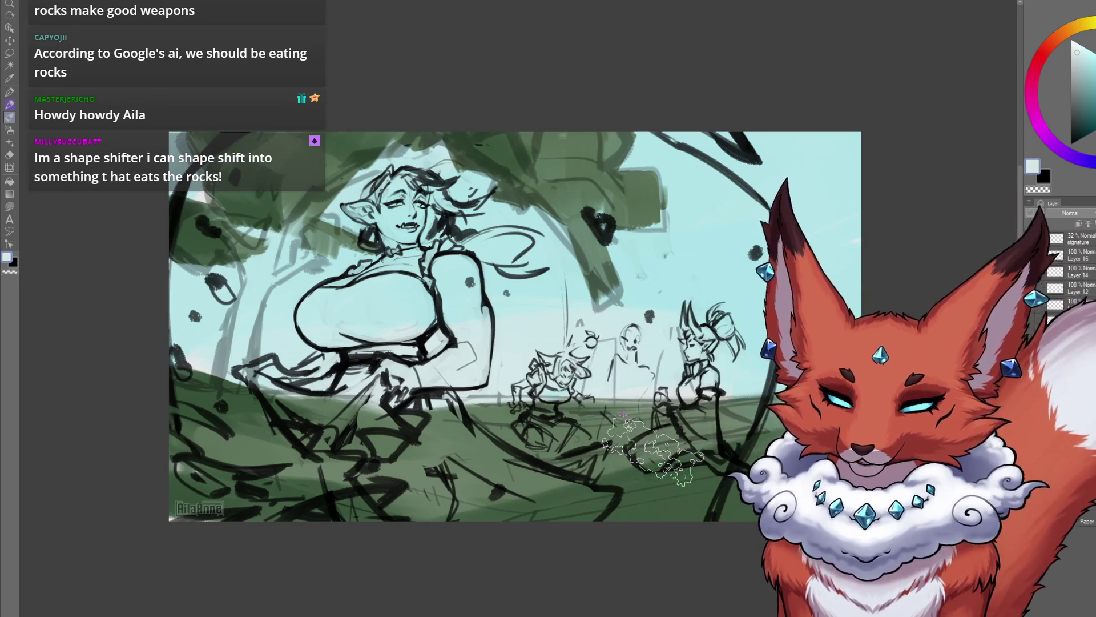
Step: Sample the sage green from the painting as the current colour
alt+click(451, 411)
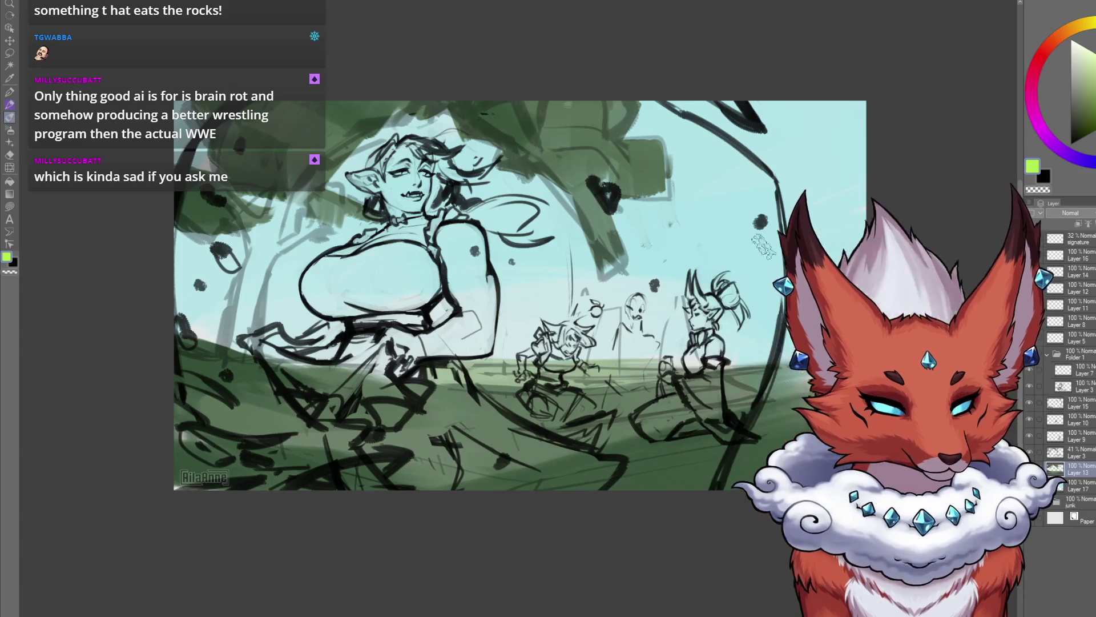
Step: Brush a bright lime-green light band across the ground and a dab onto the tree foliage
drag(640, 378, 495, 373)
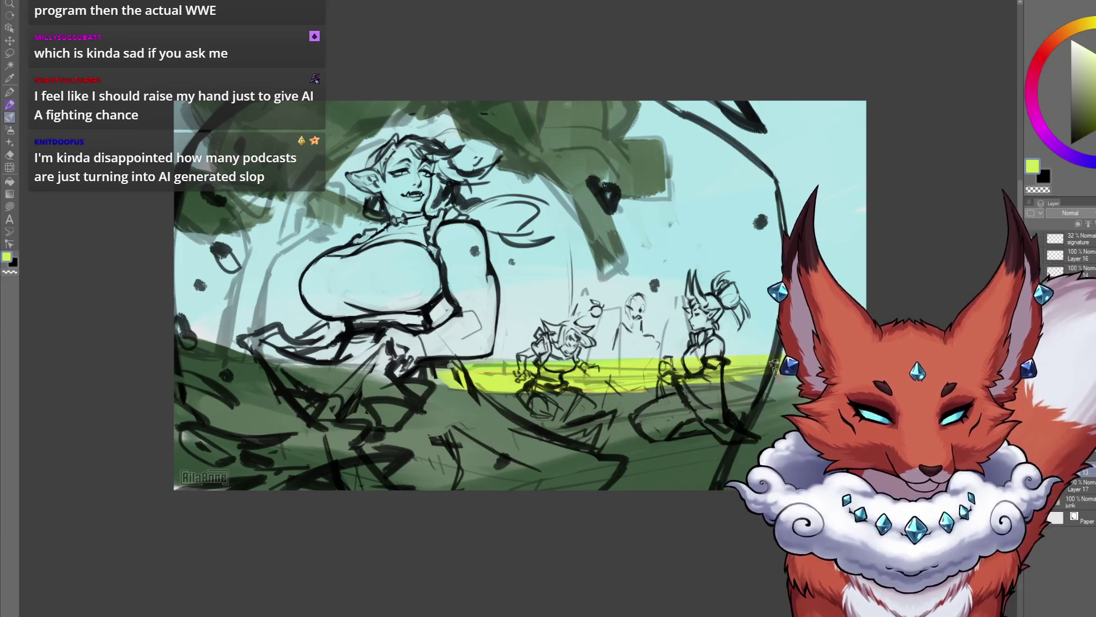
drag(416, 382, 240, 369)
drag(311, 376, 431, 380)
mouse_move(580, 214)
mouse_down()
mouse_move(620, 231)
mouse_move(617, 263)
mouse_move(587, 181)
mouse_up()
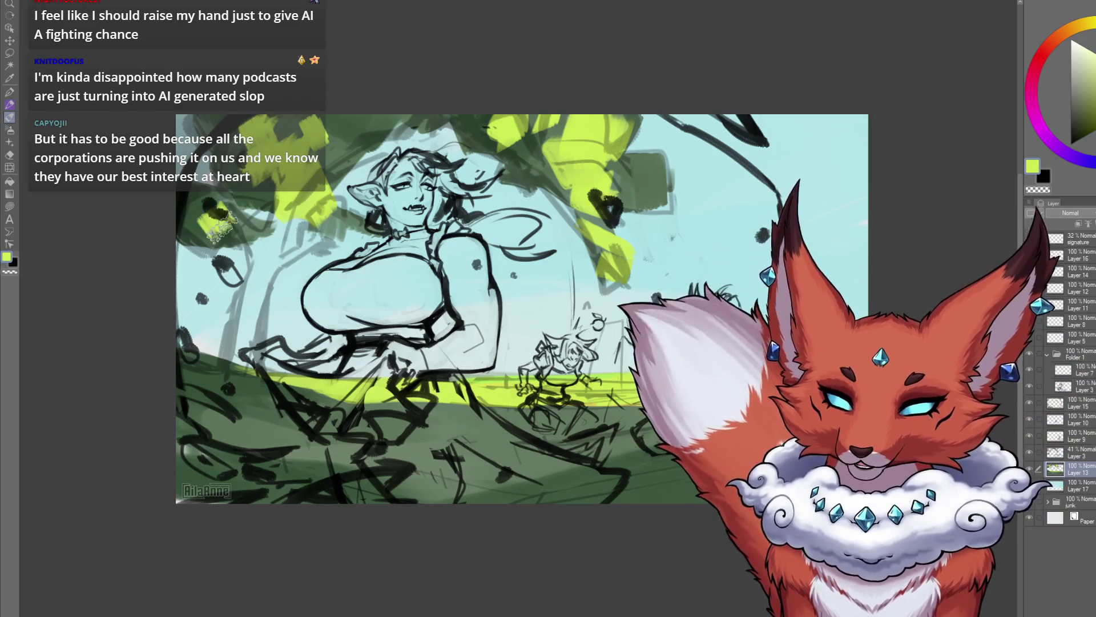
Step: Paint saturated green strokes on the field, sampling dark, bright, light and mid greens, then select ochre
drag(336, 497, 345, 486)
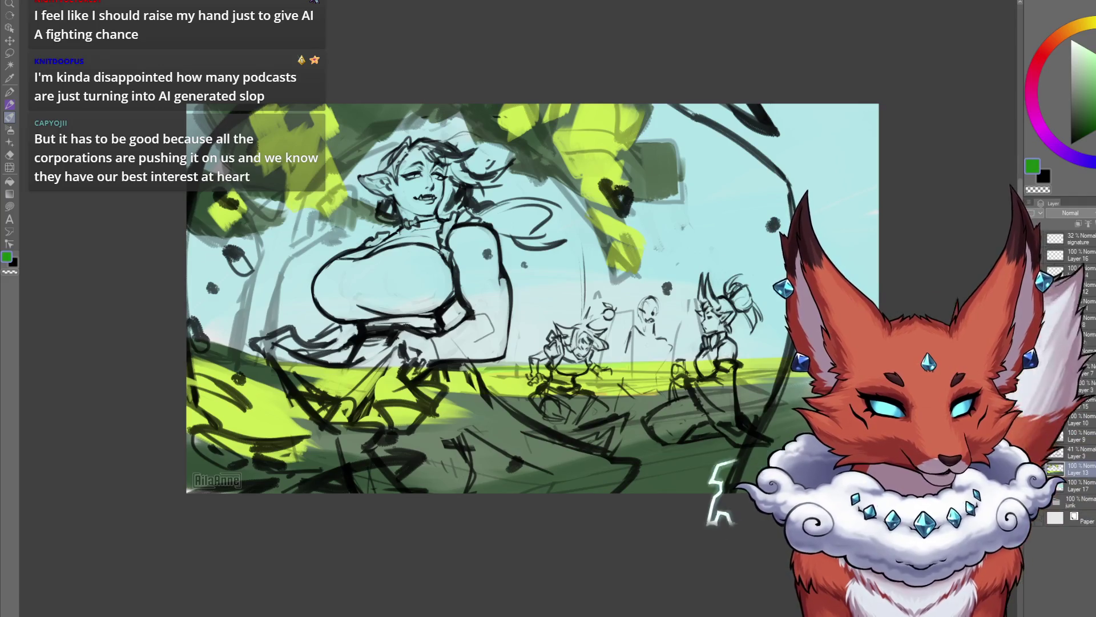
mouse_move(457, 400)
mouse_down()
mouse_move(562, 408)
mouse_move(528, 408)
mouse_up()
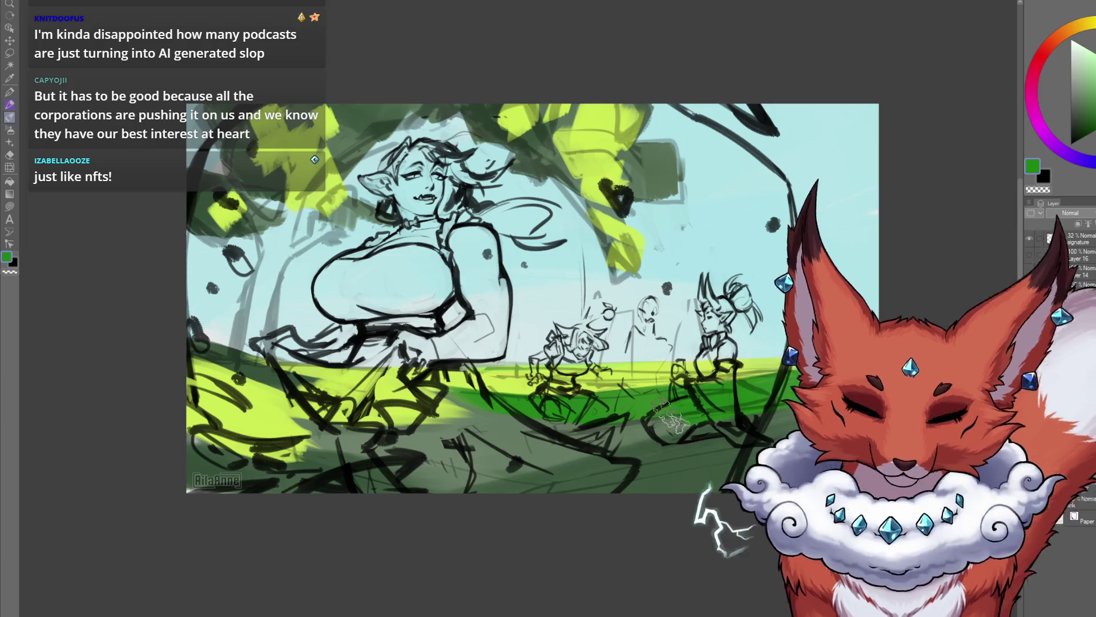
alt+click(671, 417)
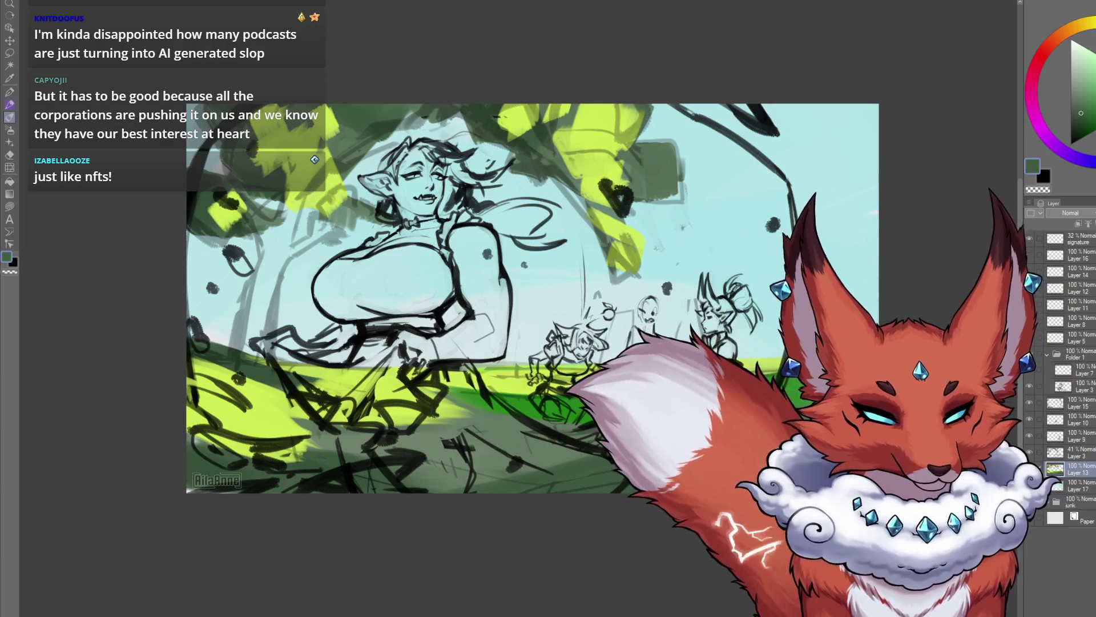
alt+click(685, 394)
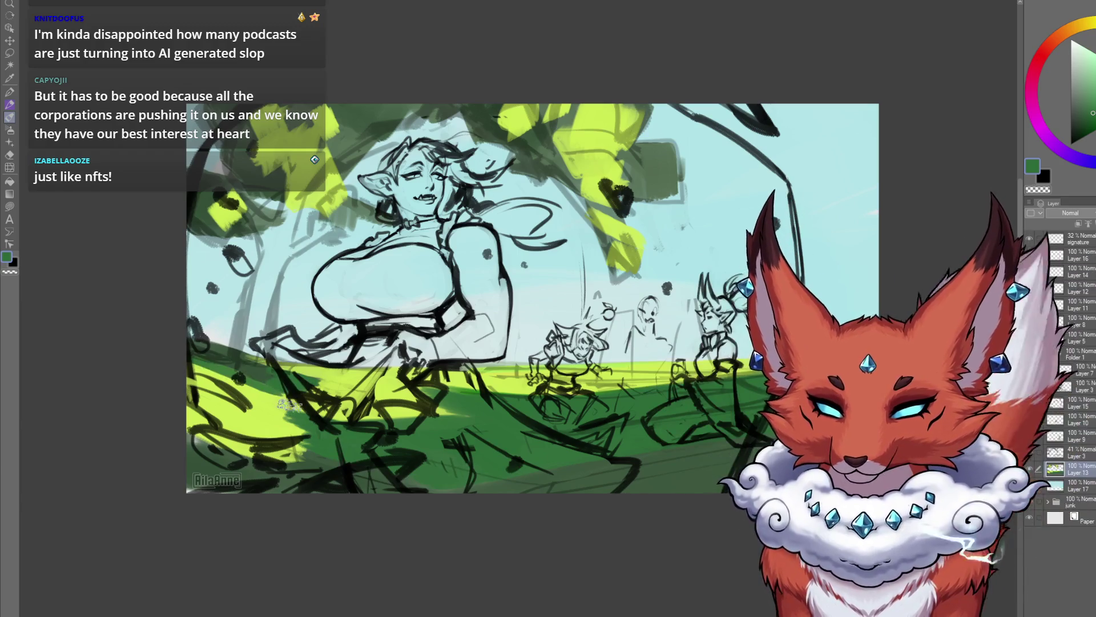
alt+click(217, 394)
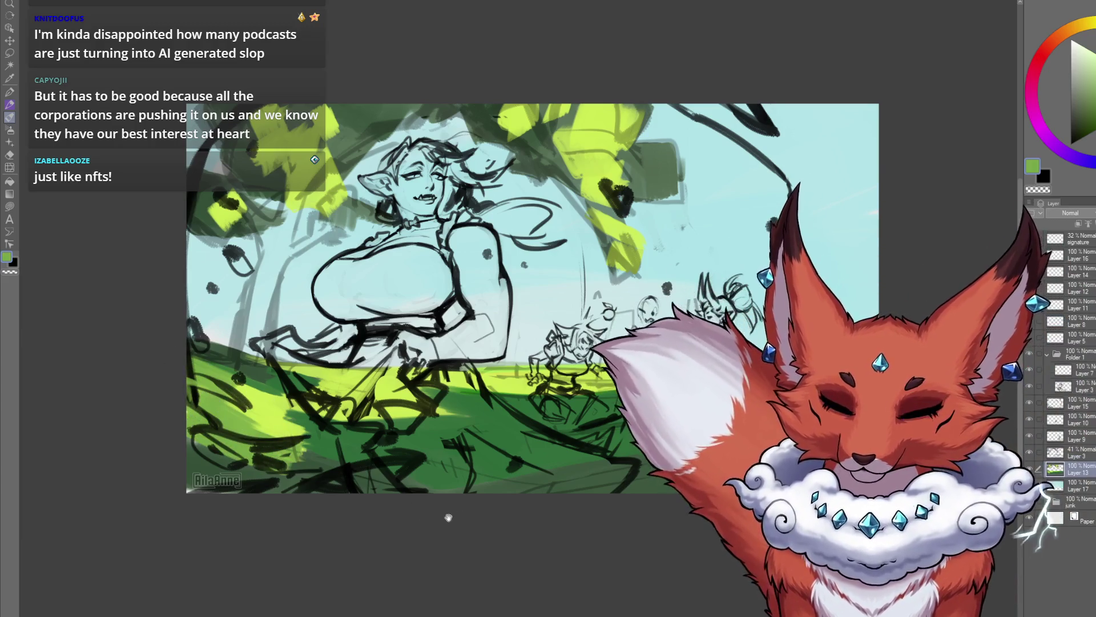
alt+click(391, 477)
drag(396, 431, 440, 436)
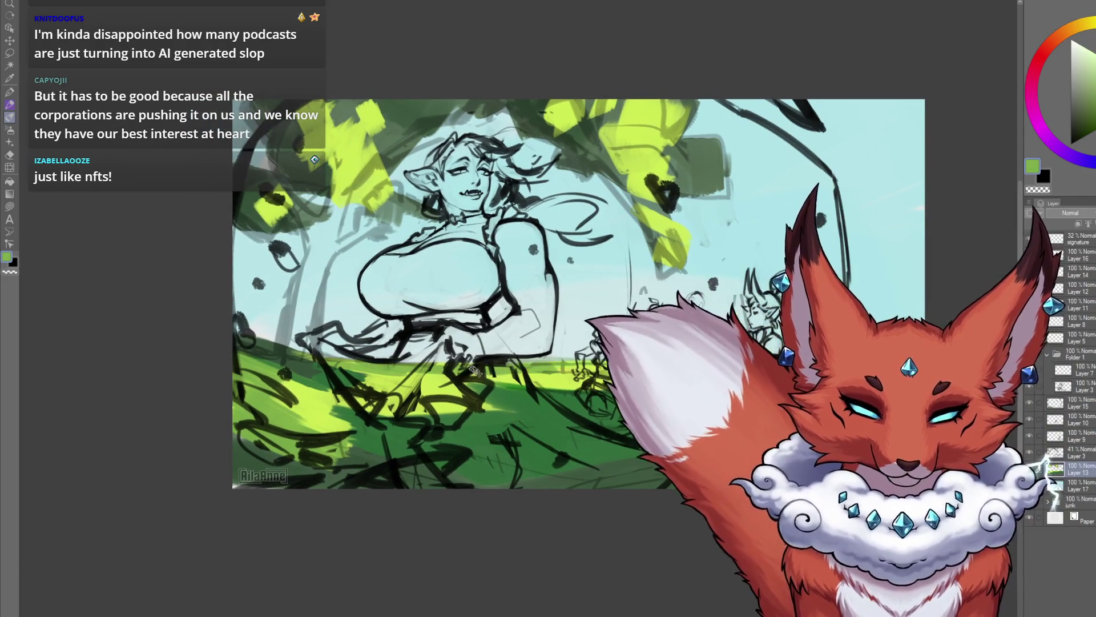
drag(573, 368, 562, 368)
click(1085, 27)
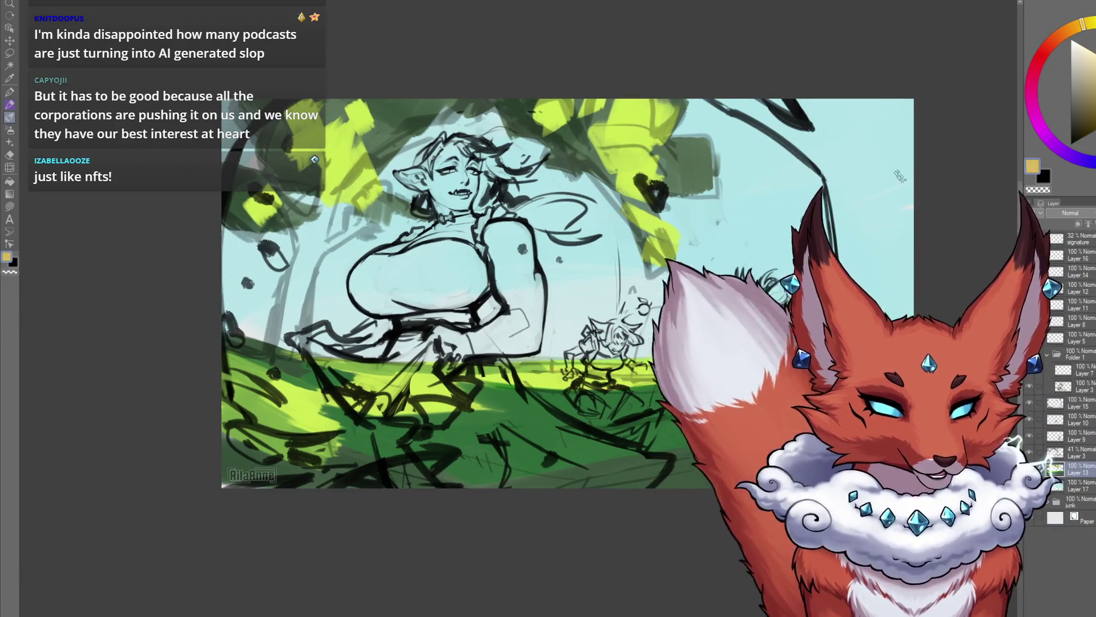
drag(514, 343, 470, 348)
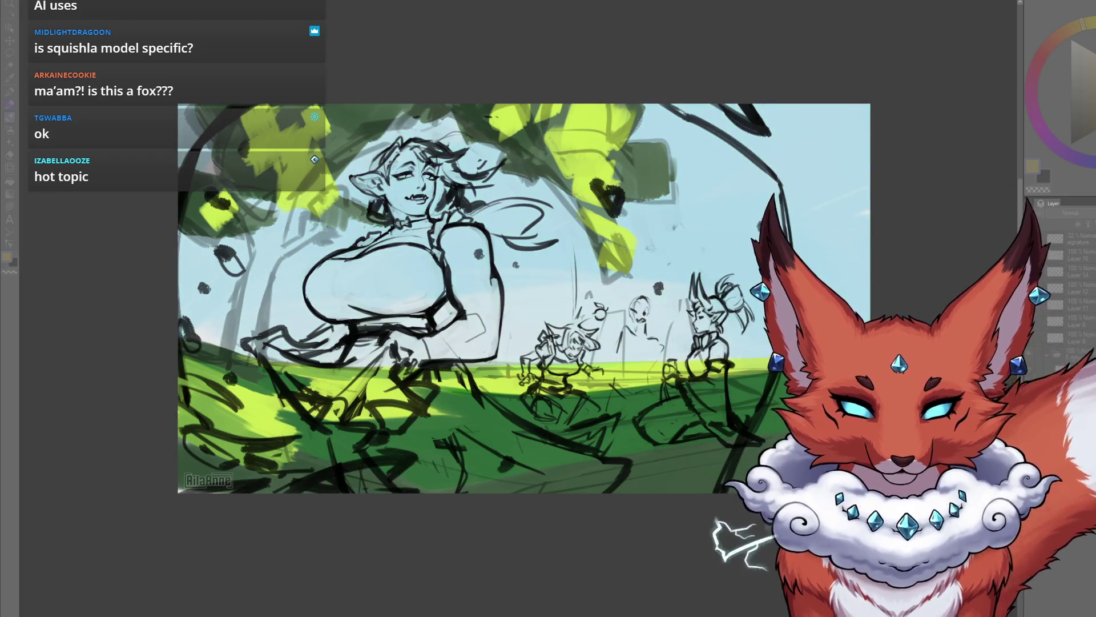
Step: Undo and redo the light blue sky change, select Layer 16, and pick dark brown
key(ctrl+z)
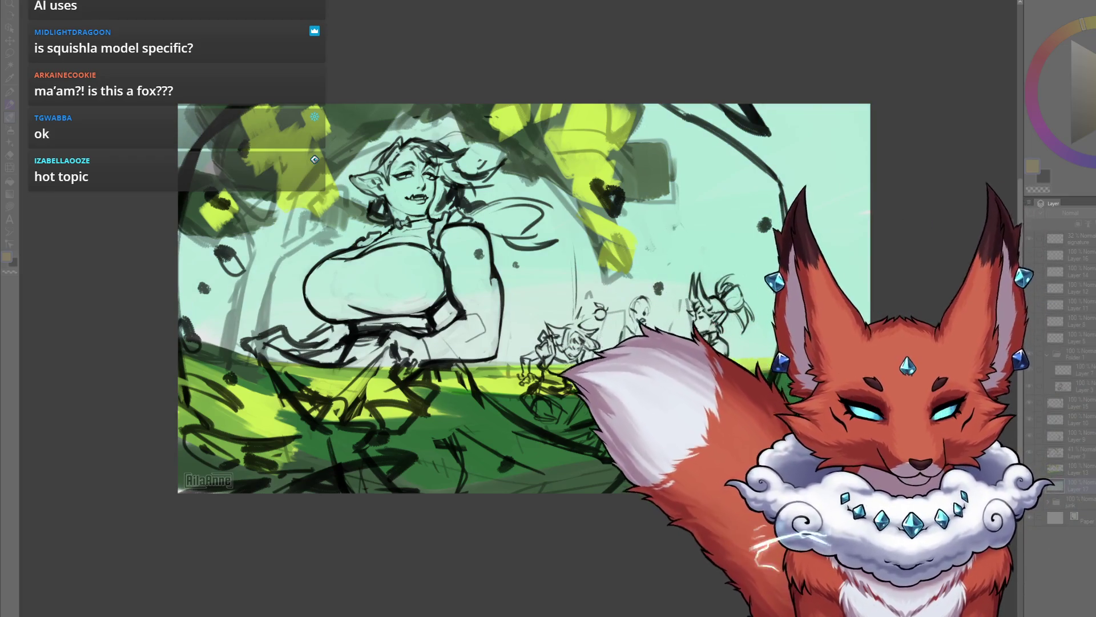
key(ctrl+y)
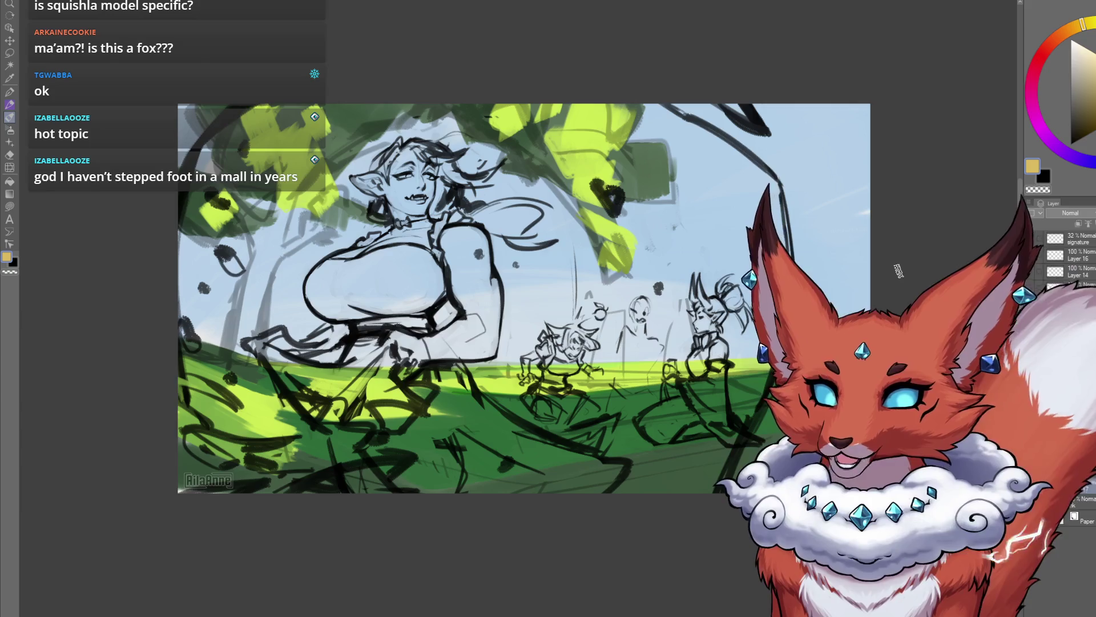
click(1079, 255)
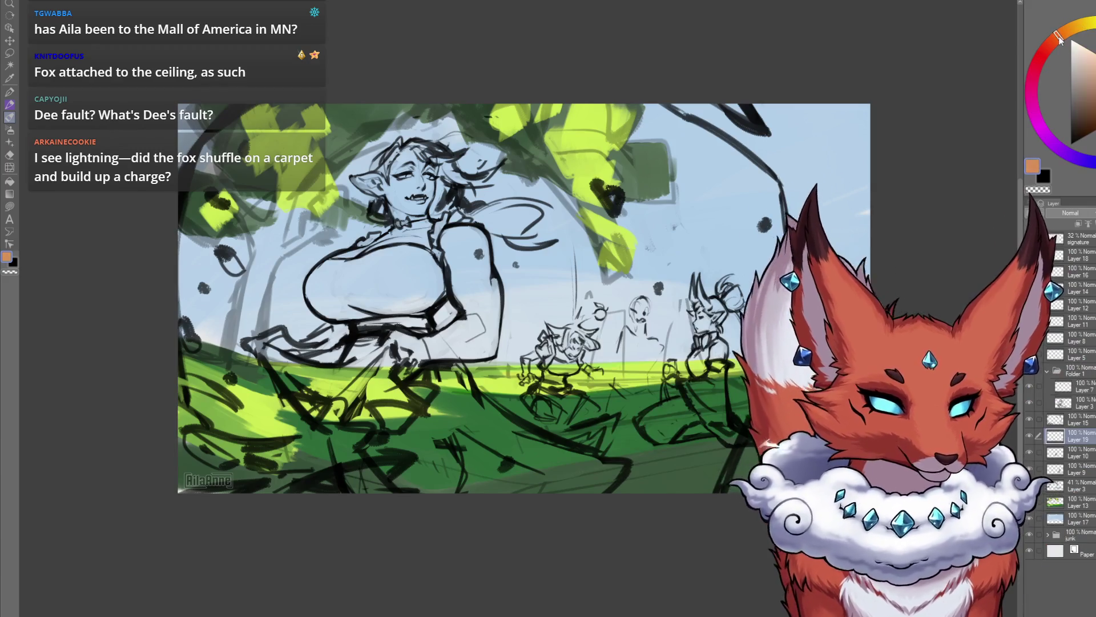
click(1083, 115)
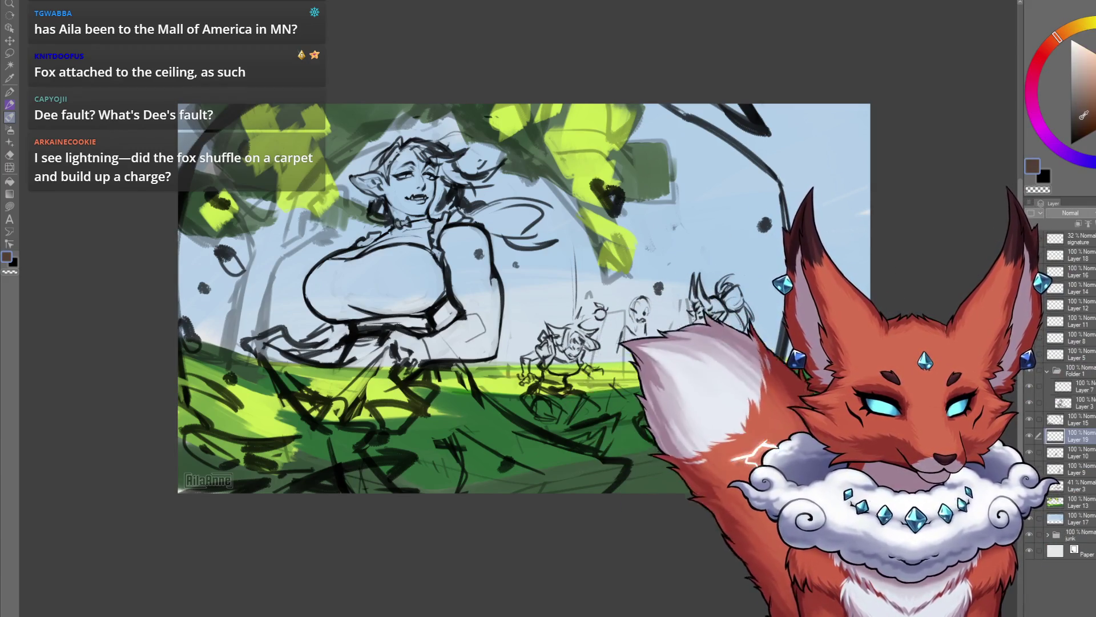
Step: Paint a tall dark brown tree trunk up the right side and fill the sky beside it
click(1052, 45)
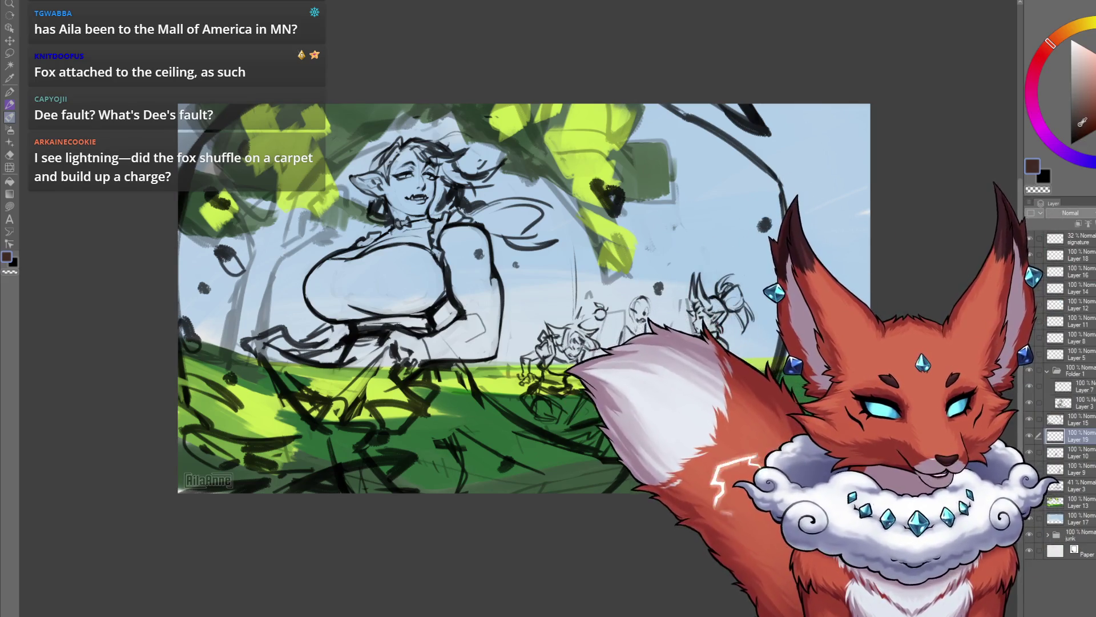
mouse_move(732, 527)
mouse_down()
mouse_move(621, 525)
mouse_move(652, 533)
mouse_up()
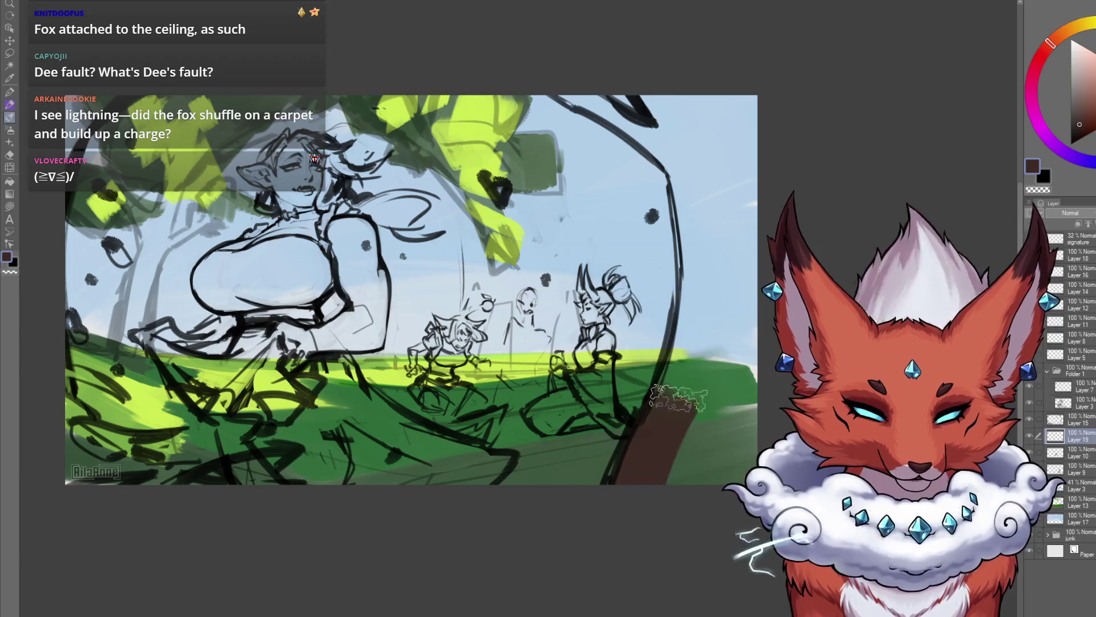
drag(678, 423, 698, 141)
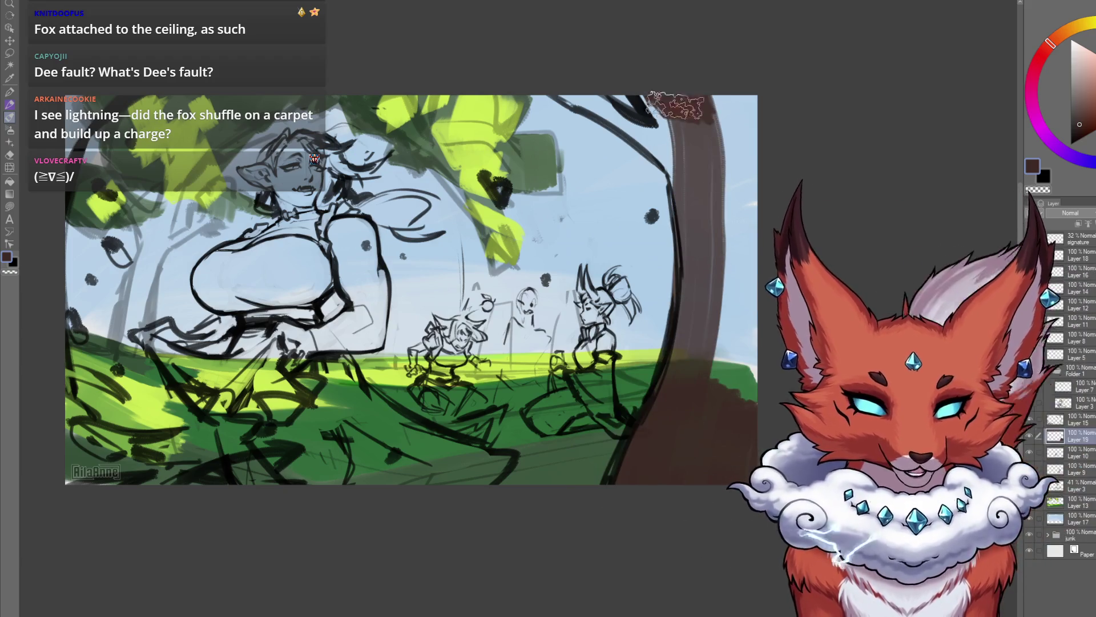
mouse_move(677, 106)
mouse_down()
mouse_move(766, 208)
mouse_move(754, 176)
mouse_move(674, 112)
mouse_up()
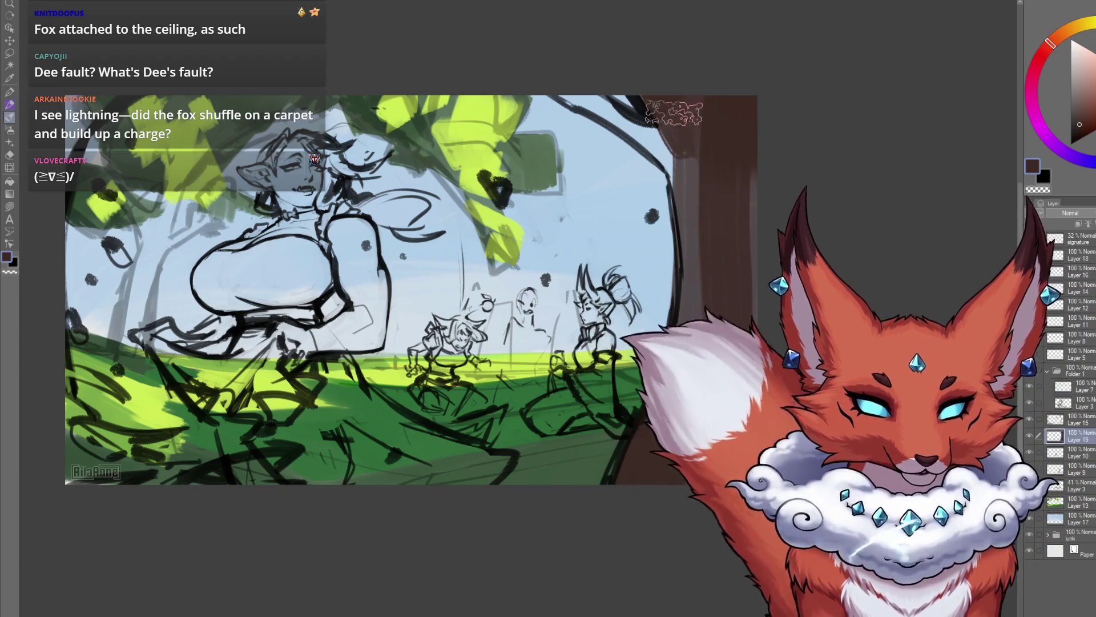
drag(710, 368, 697, 393)
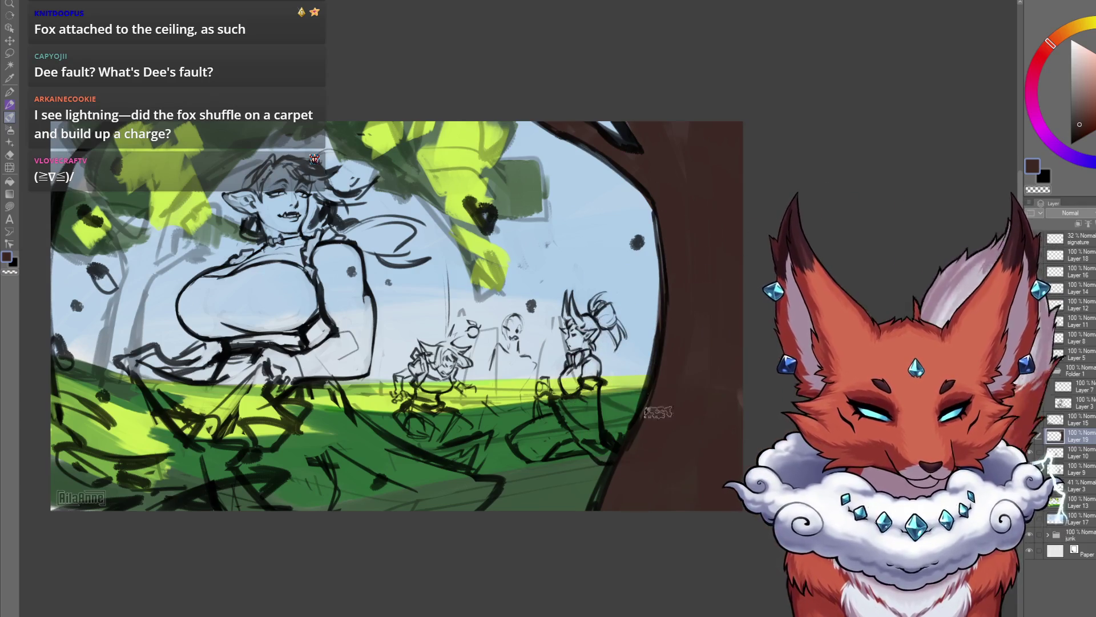
Step: Adjust the dark hue and sample the trunk's reddish brown, bringing the lower scene into view
click(1047, 57)
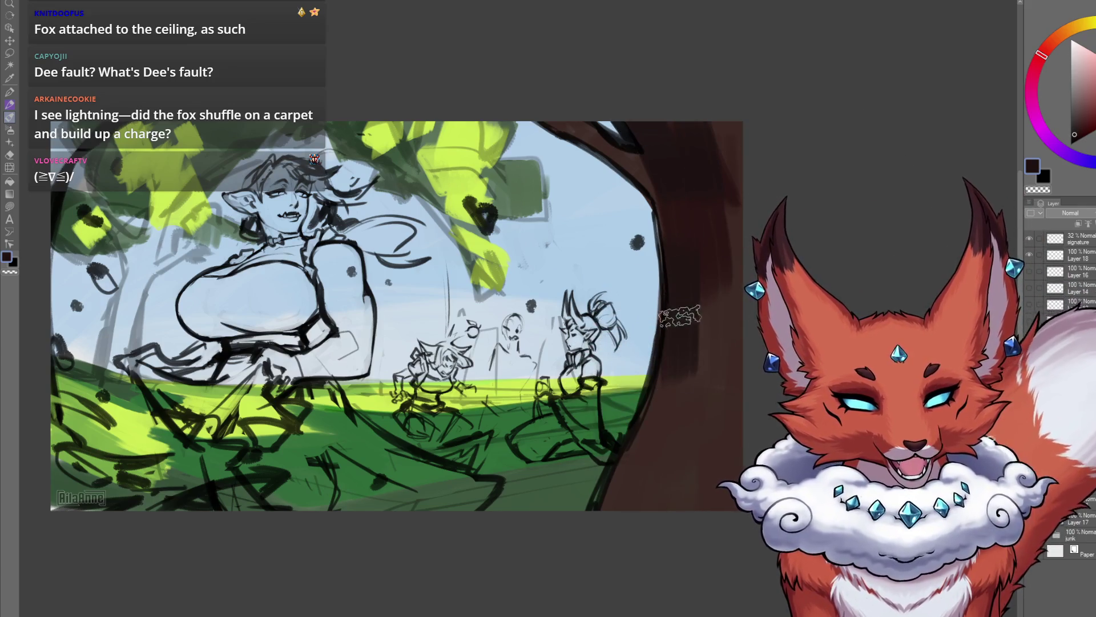
drag(642, 130, 604, 142)
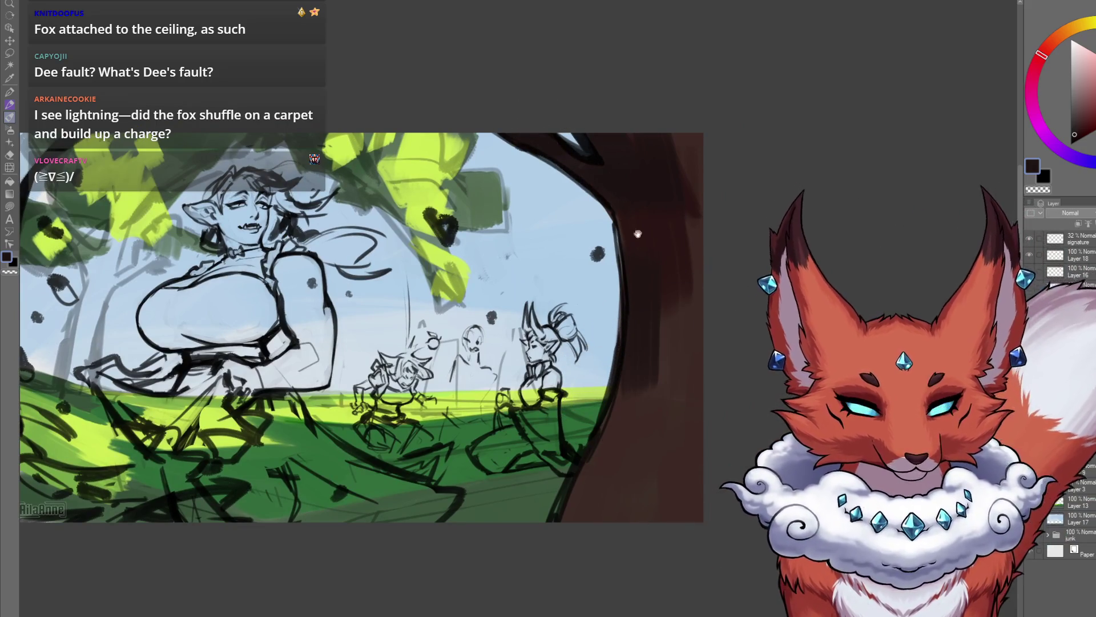
drag(638, 233, 679, 244)
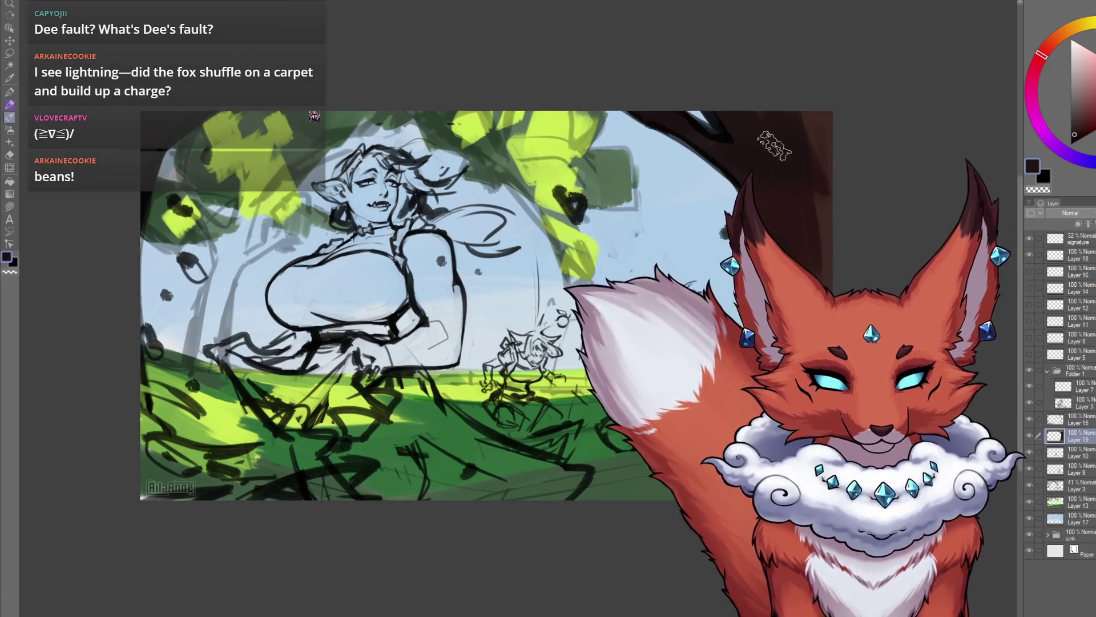
alt+click(821, 251)
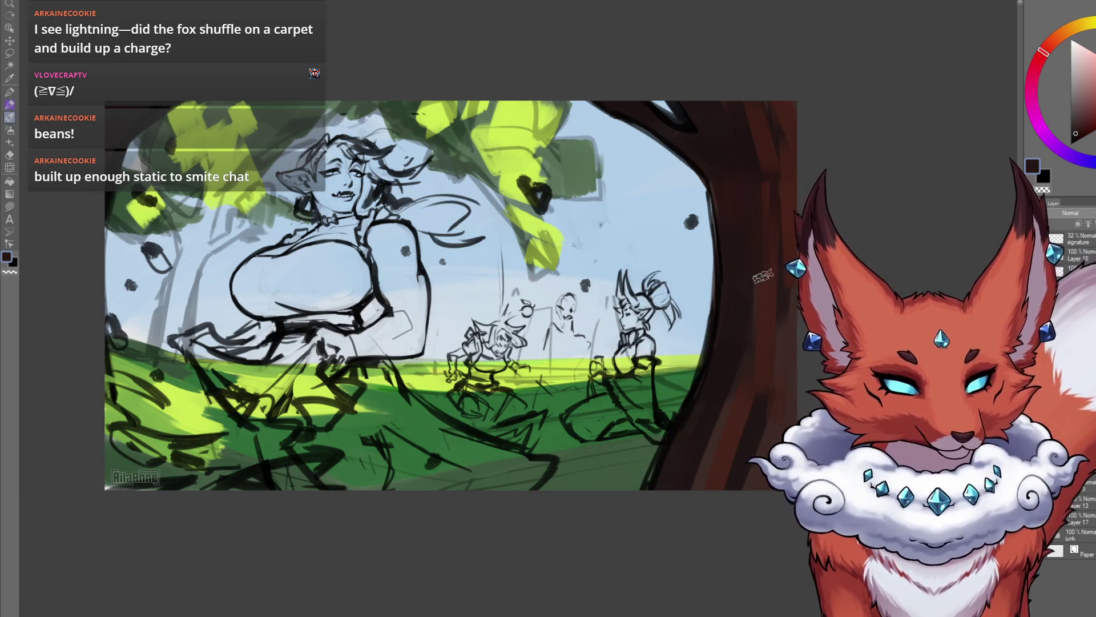
alt+click(782, 207)
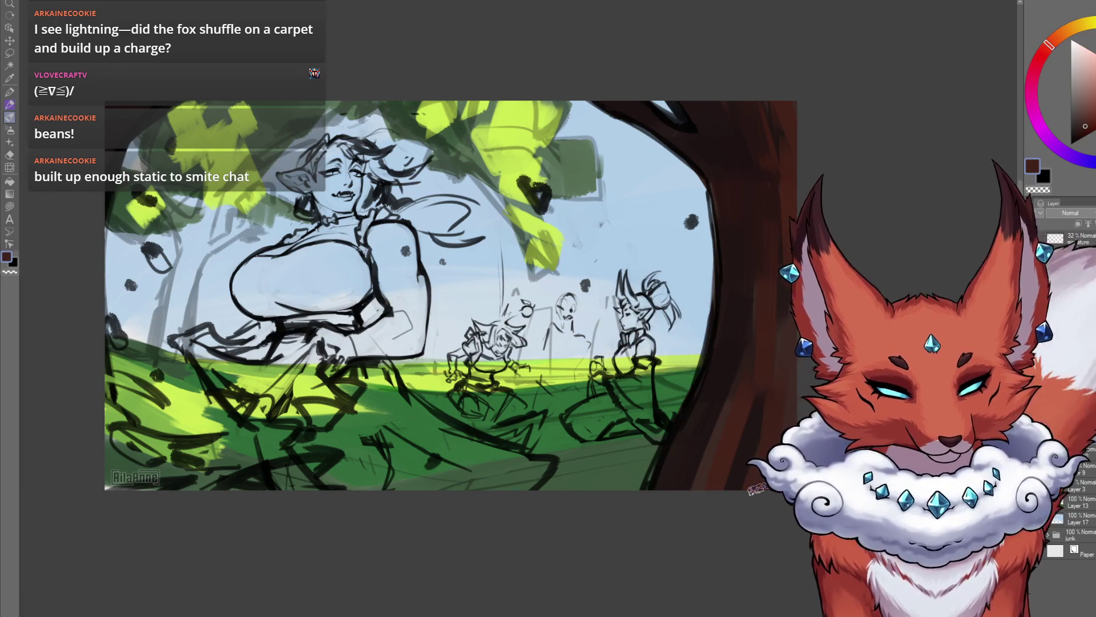
drag(599, 491, 621, 482)
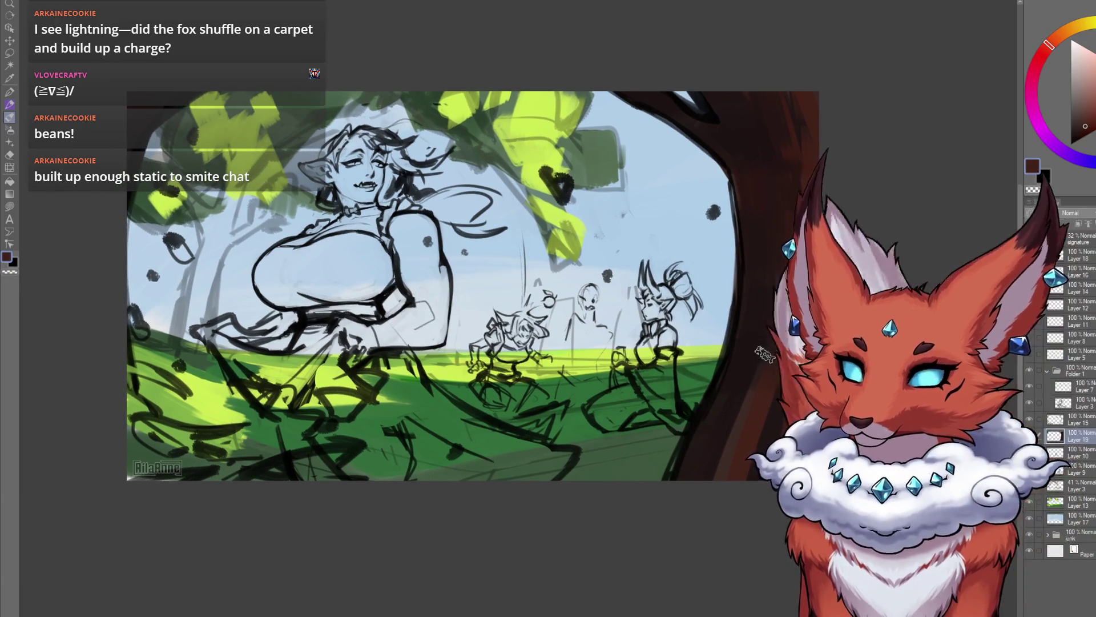
Step: Sample several darker browns from the trunk to work reddish variation into the bark
alt+click(762, 346)
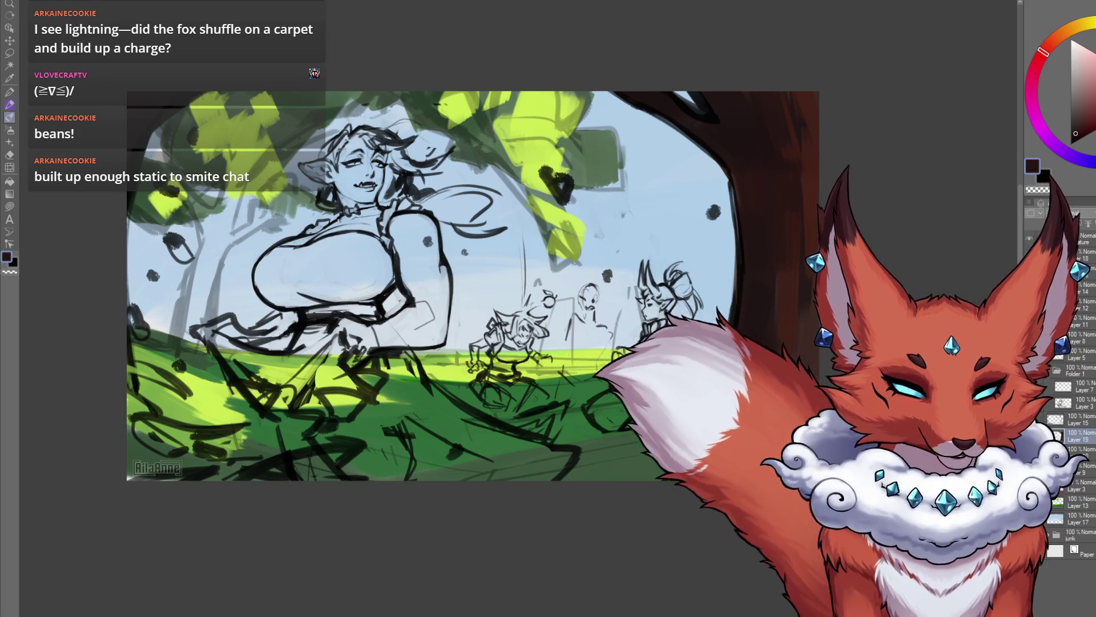
alt+click(751, 409)
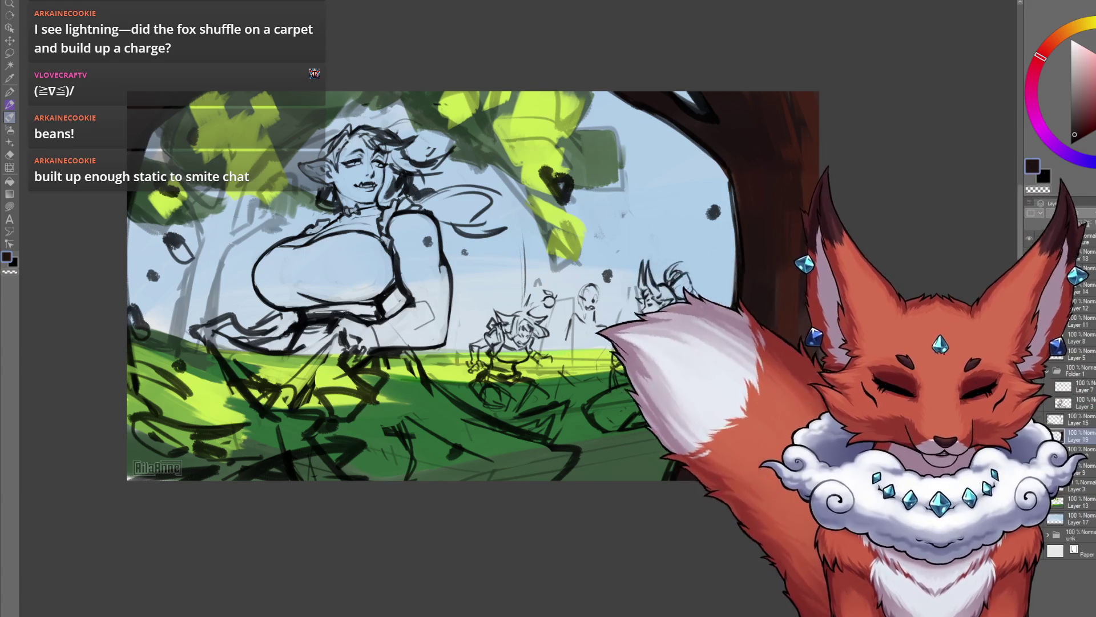
alt+click(736, 335)
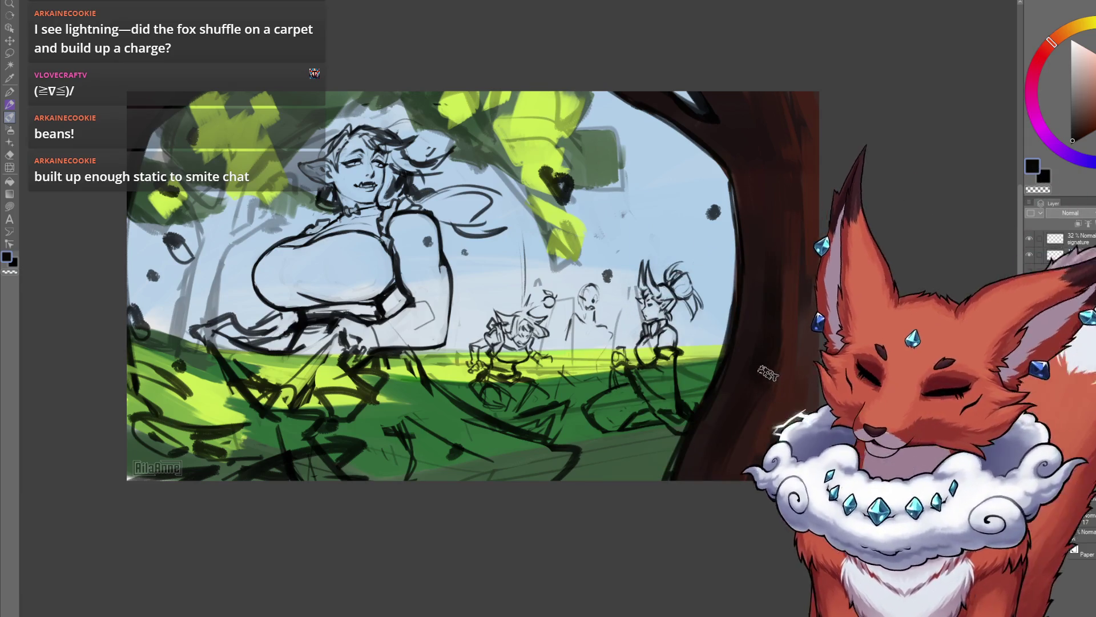
alt+click(747, 434)
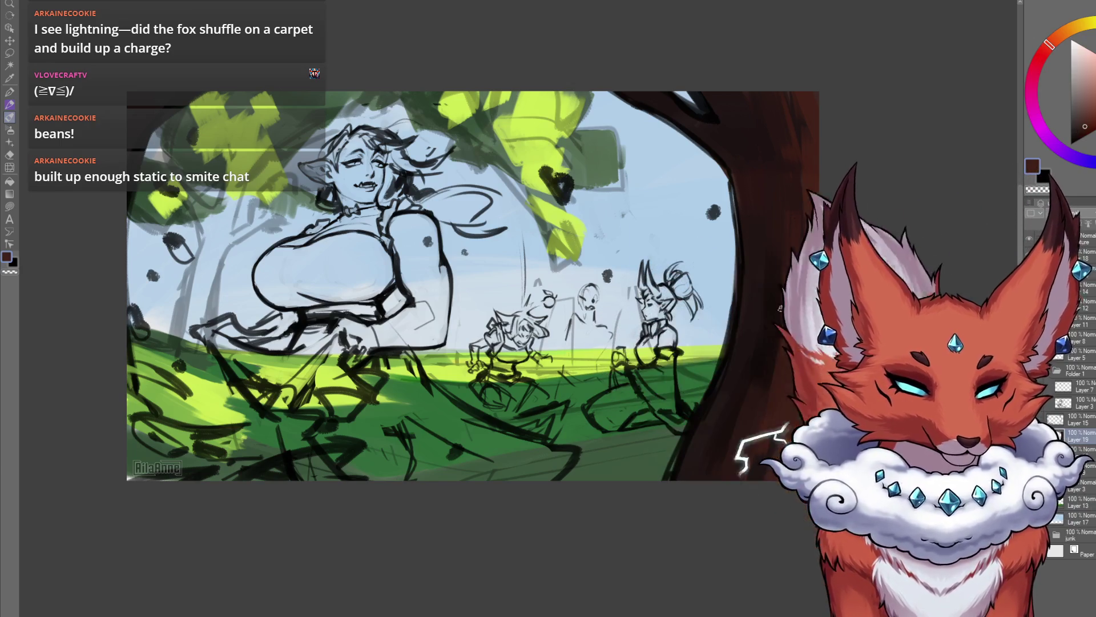
drag(792, 394, 666, 455)
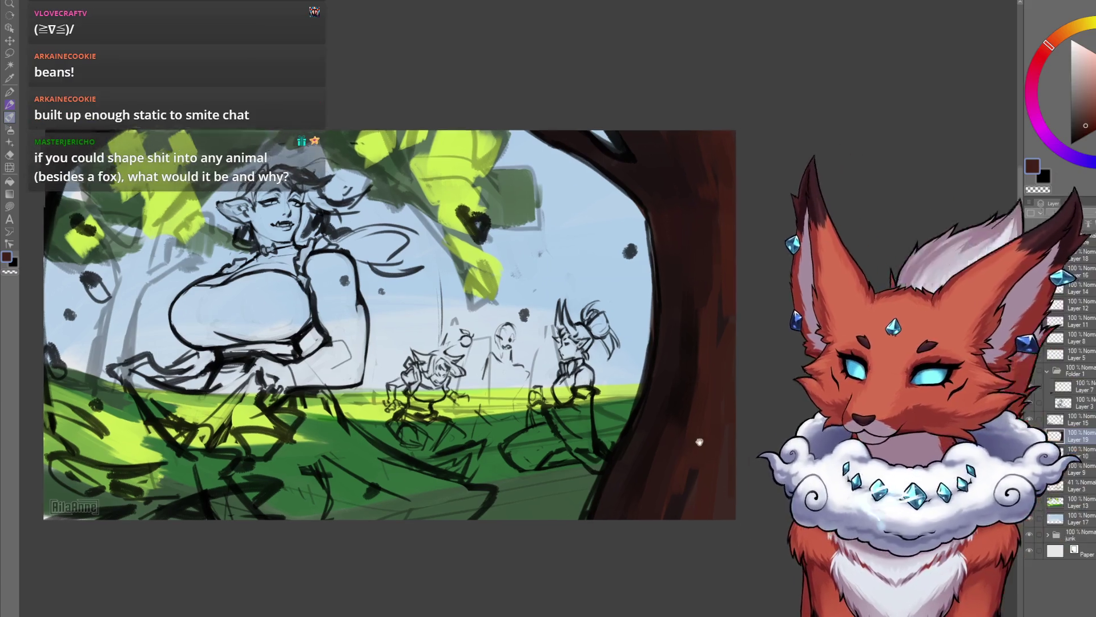
drag(691, 342, 734, 333)
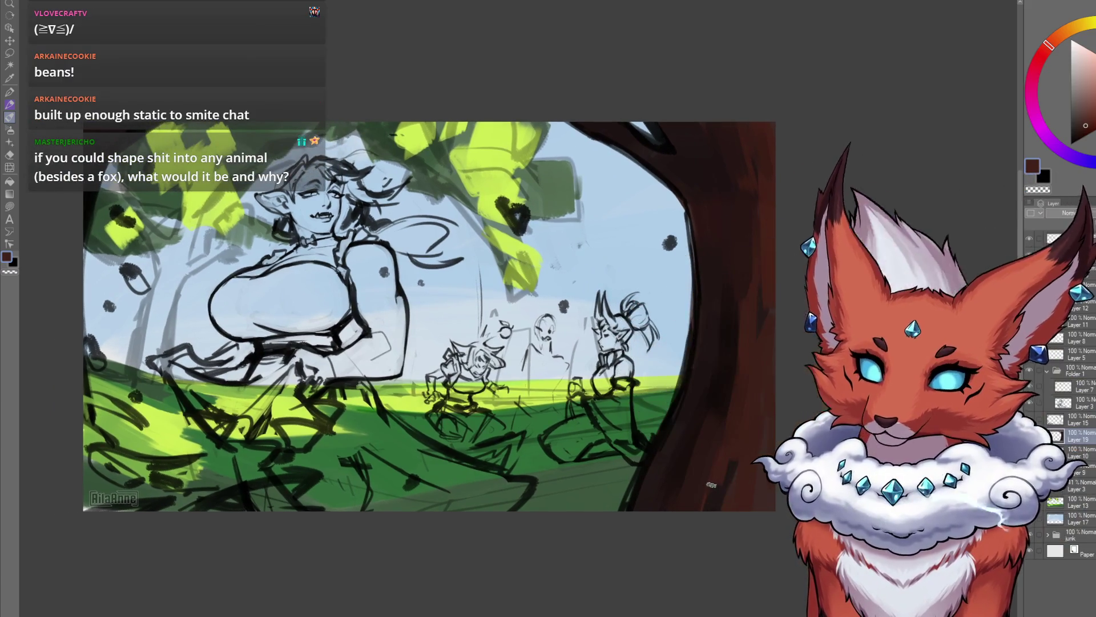
drag(711, 489, 638, 472)
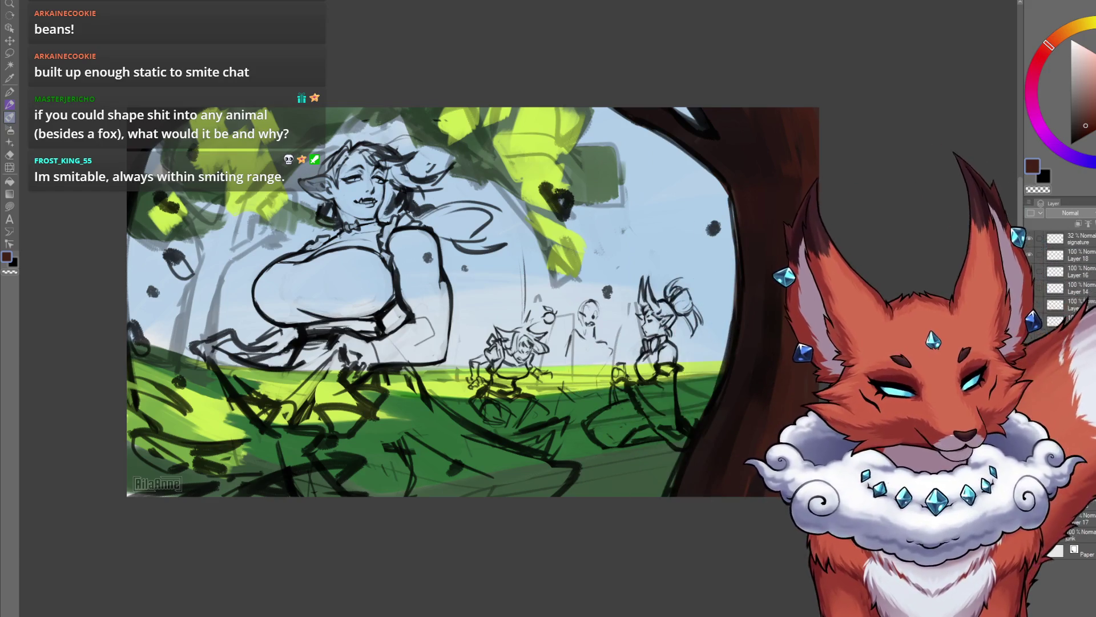
drag(542, 435, 593, 383)
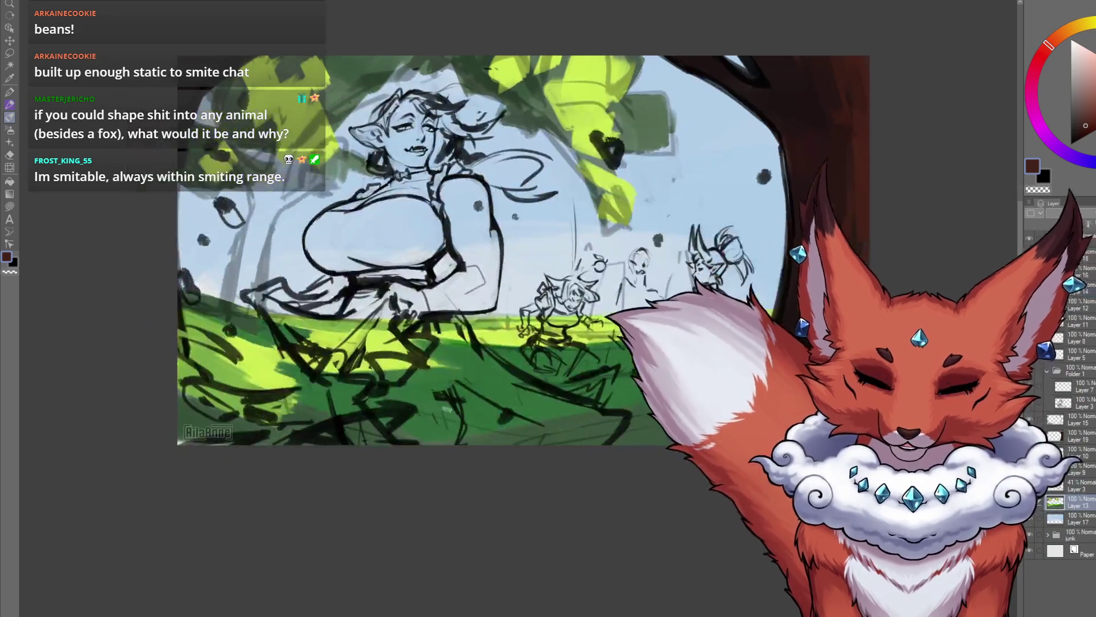
Step: Pick lime green for the grass and move Layer 20 between Layer 13 and Layer 17
alt+click(385, 341)
drag(624, 466, 680, 425)
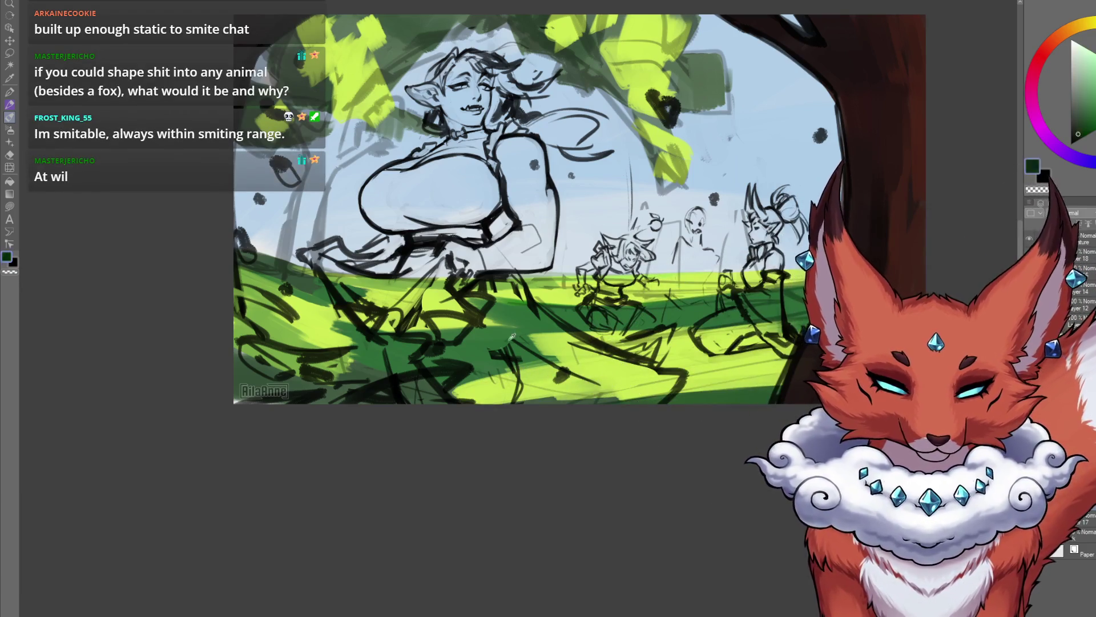
drag(557, 450, 565, 468)
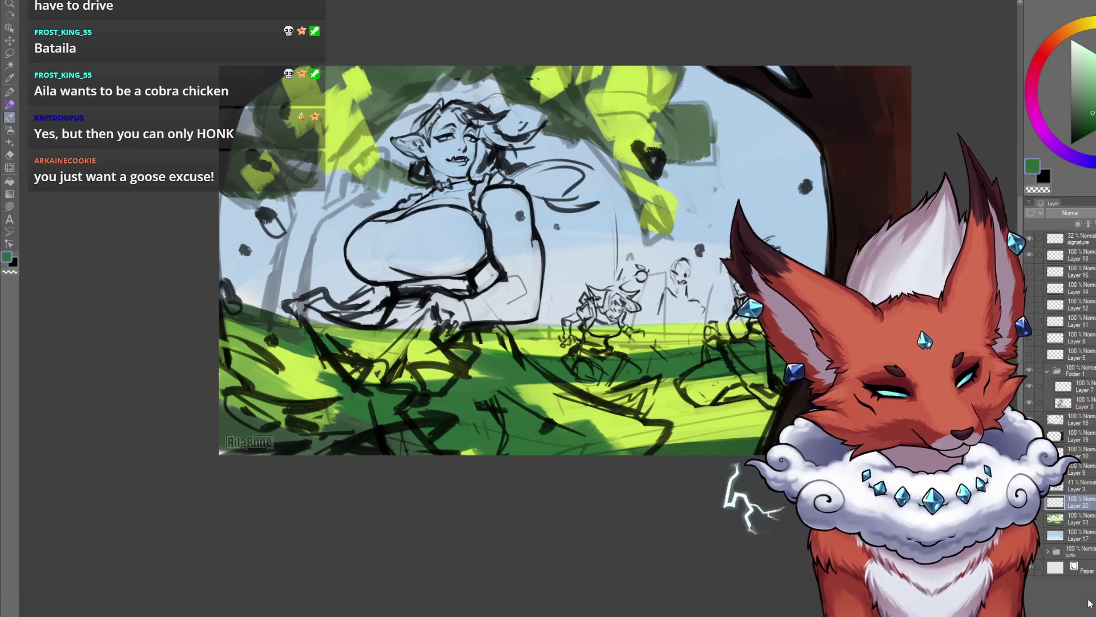
drag(1063, 492, 1073, 530)
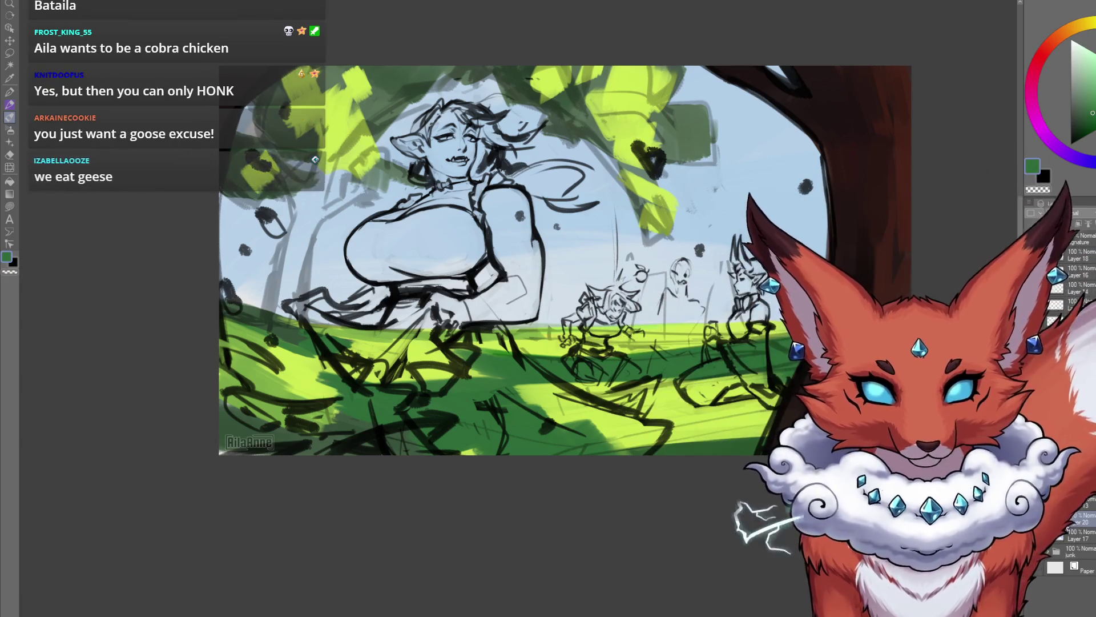
Step: On Layer 18, paint an orange patch behind the figures and dab dark green into the foliage
click(1070, 255)
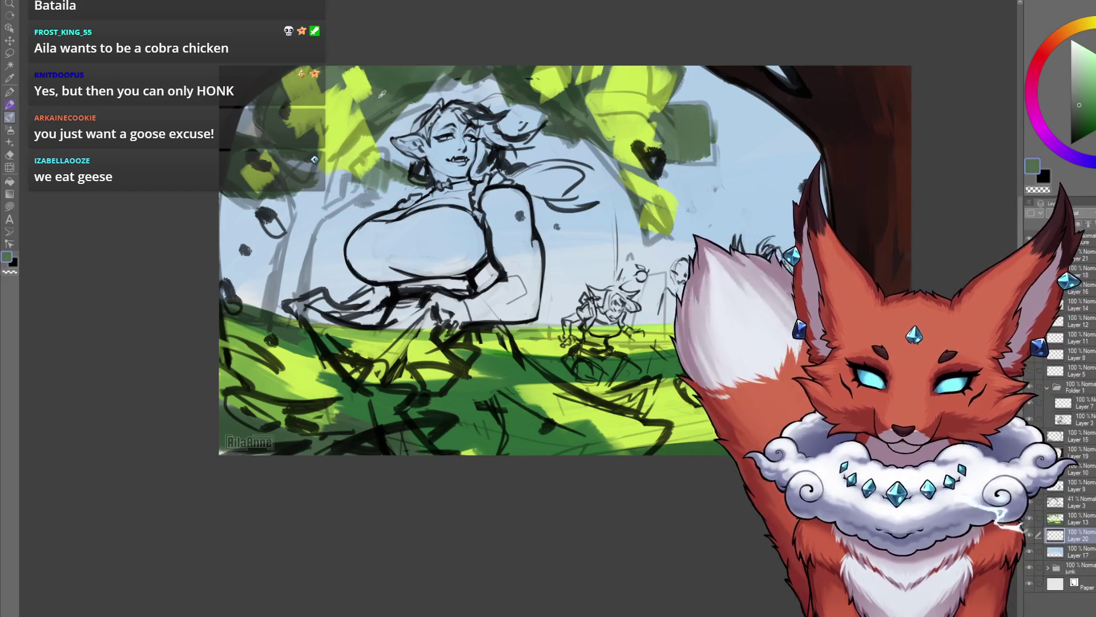
click(1080, 105)
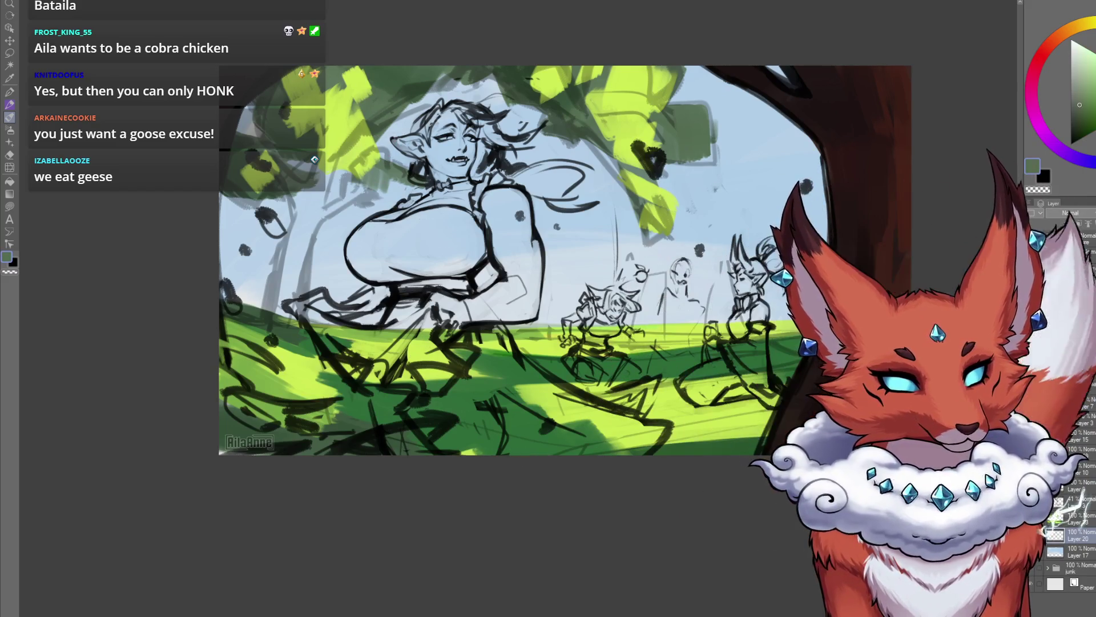
click(1069, 31)
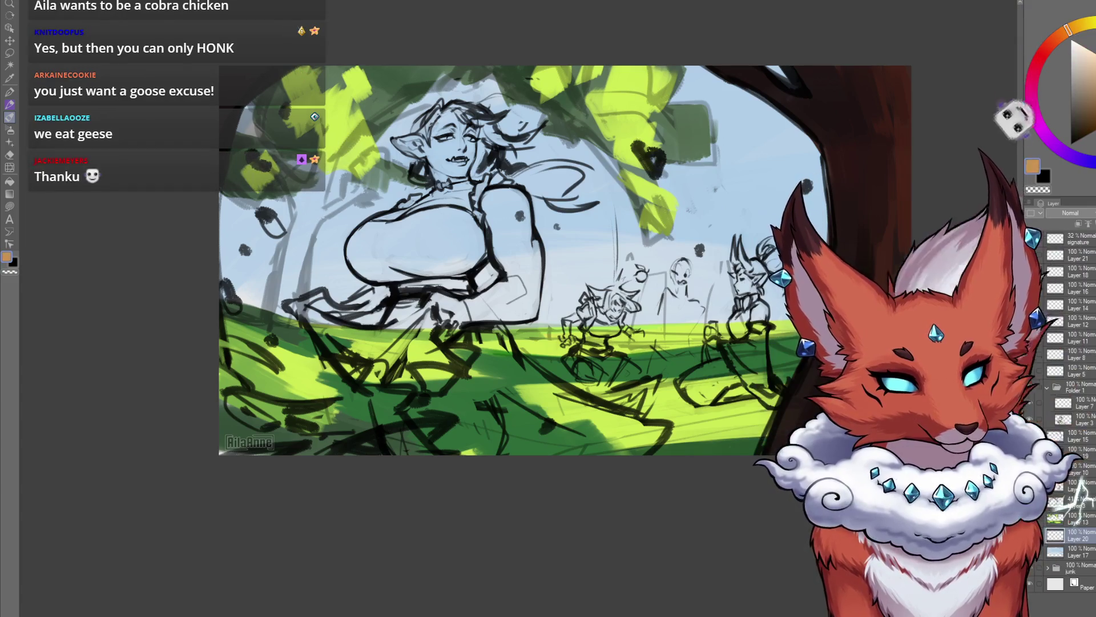
mouse_move(724, 251)
mouse_down()
mouse_move(714, 274)
mouse_move(774, 228)
mouse_up()
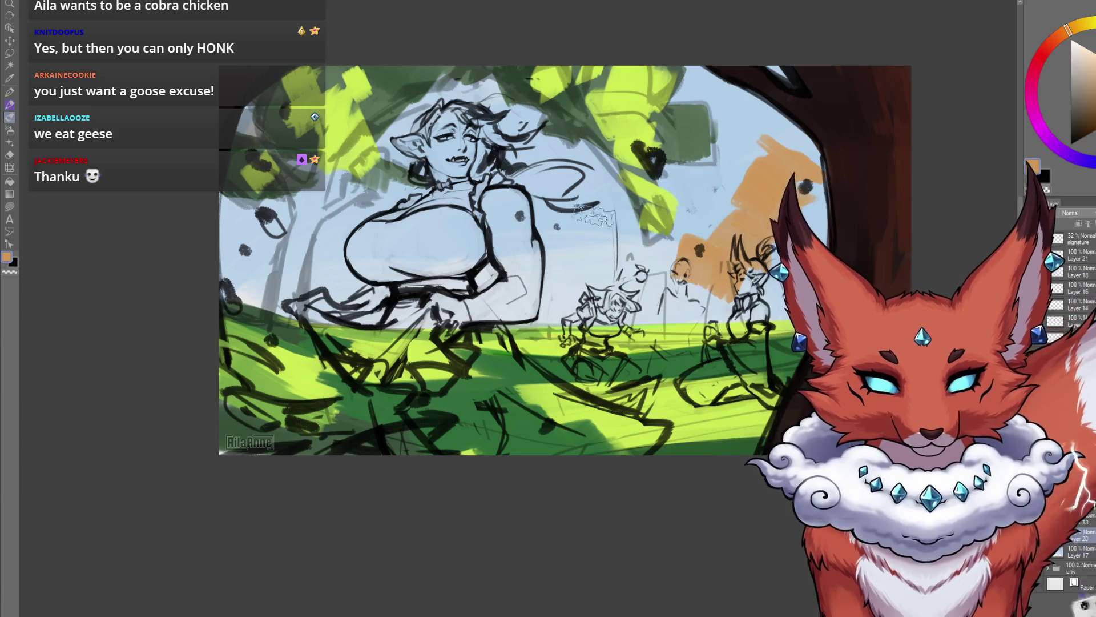
alt+click(691, 131)
mouse_move(636, 257)
mouse_down()
mouse_move(680, 274)
mouse_move(611, 277)
mouse_up()
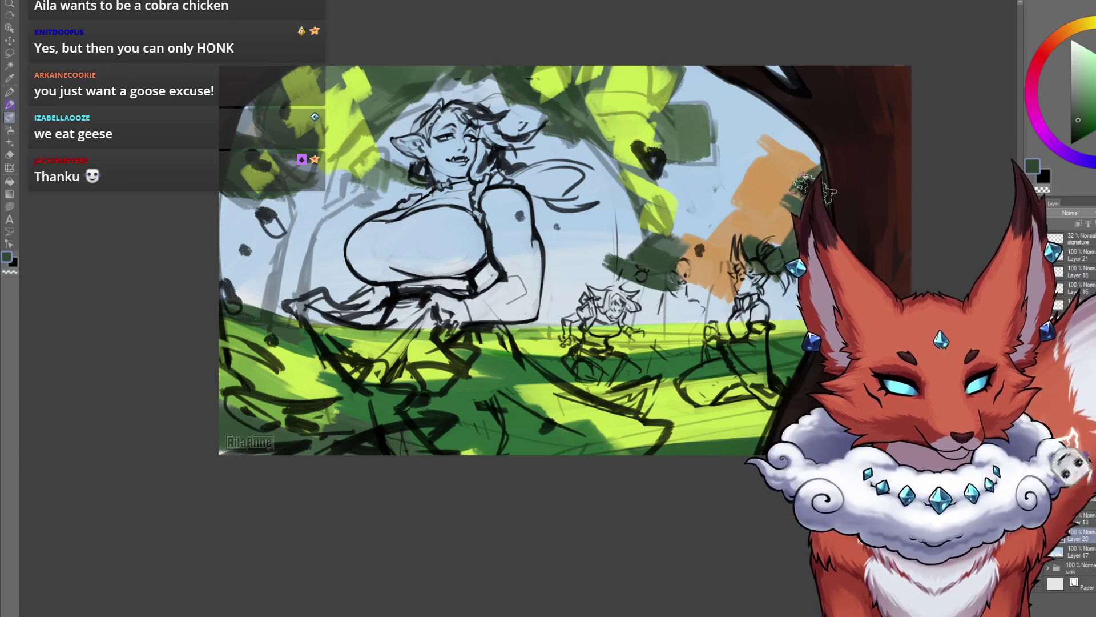
Step: Add salmon strokes over the foliage and orange-brown across the elf's chest and beside her arm
alt+click(771, 188)
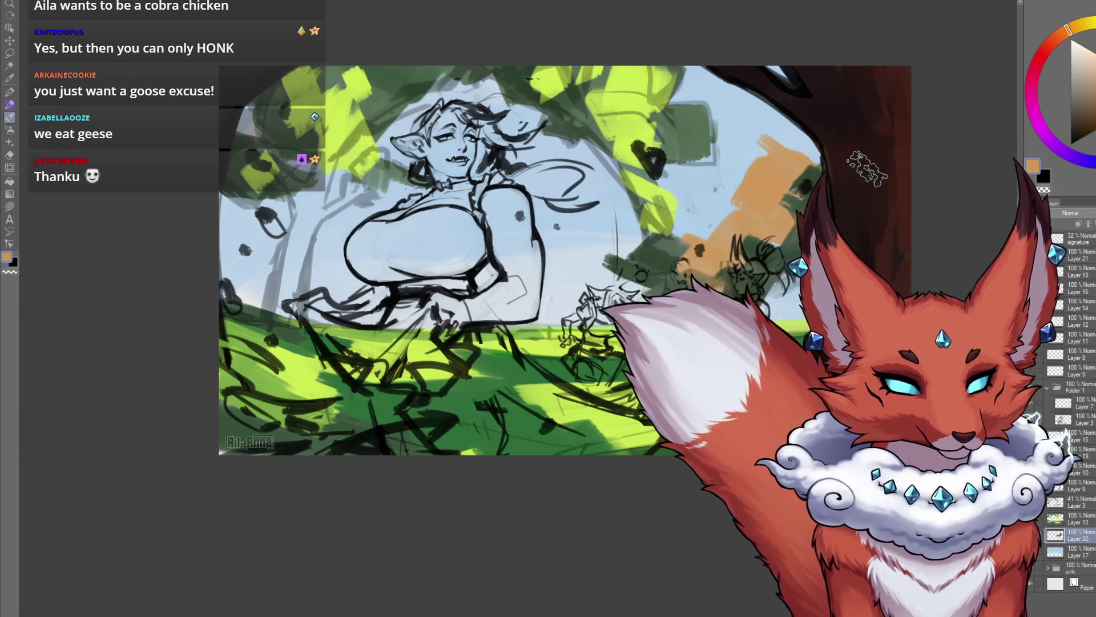
click(1056, 40)
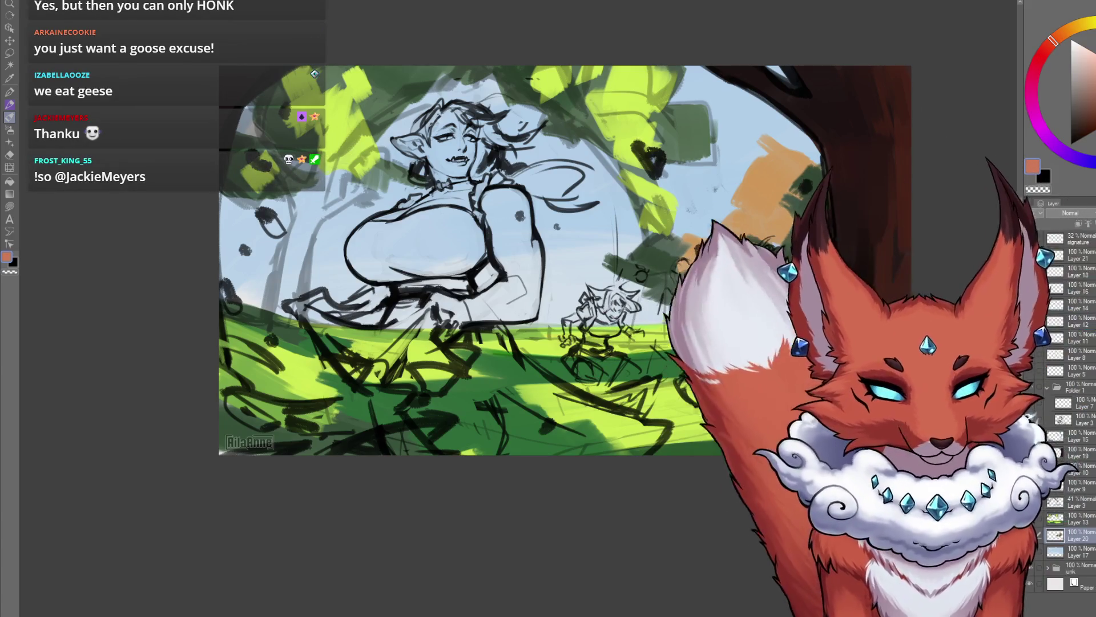
drag(730, 251, 680, 262)
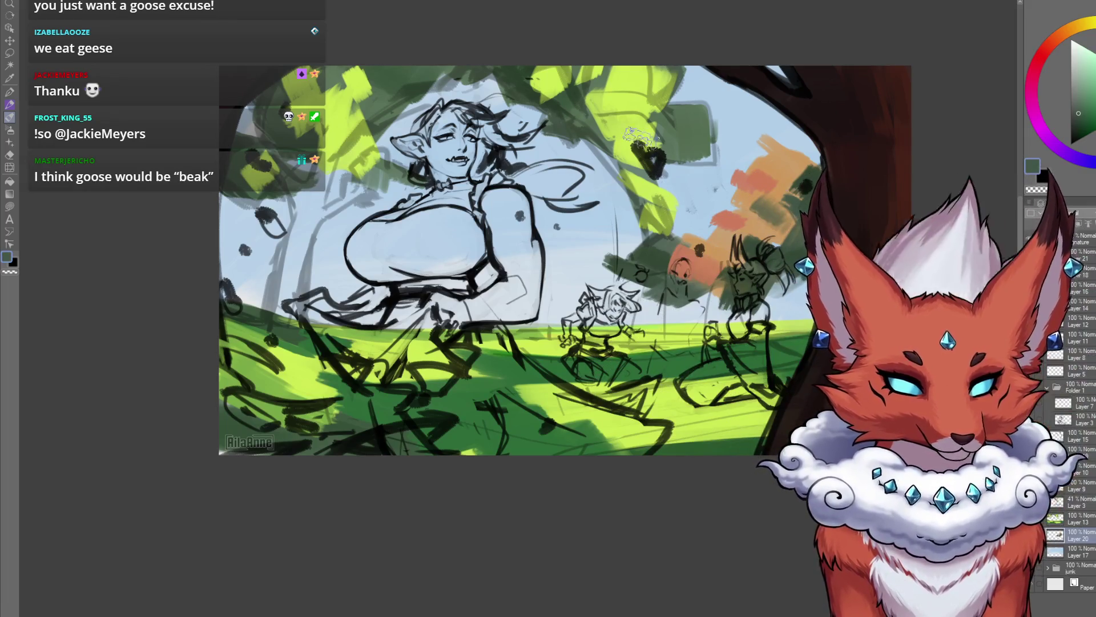
drag(788, 206, 810, 182)
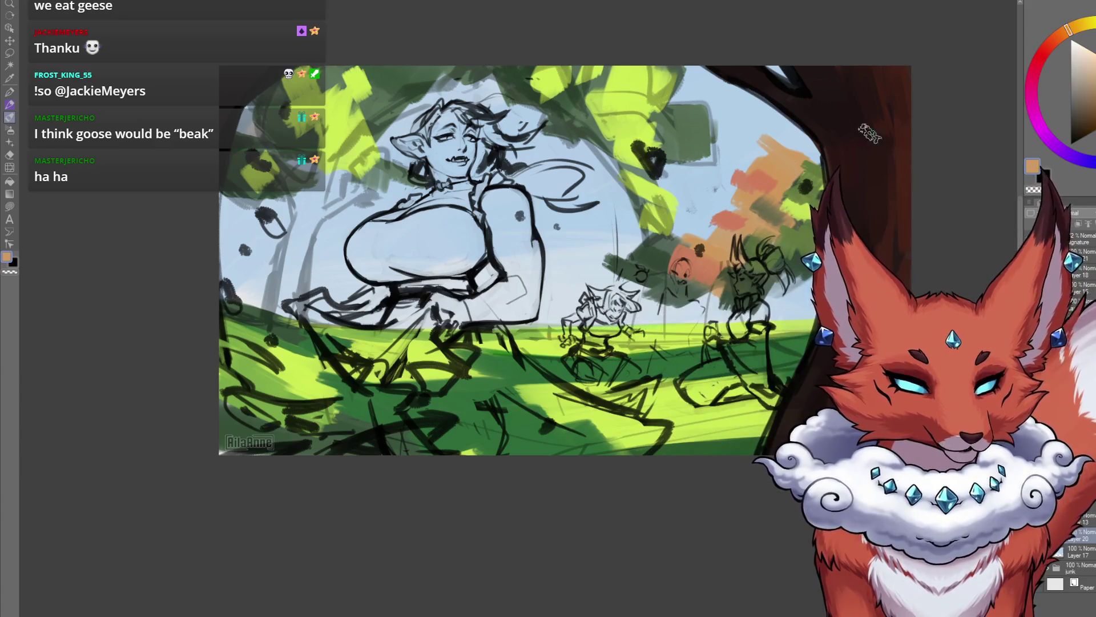
drag(1068, 29, 1055, 38)
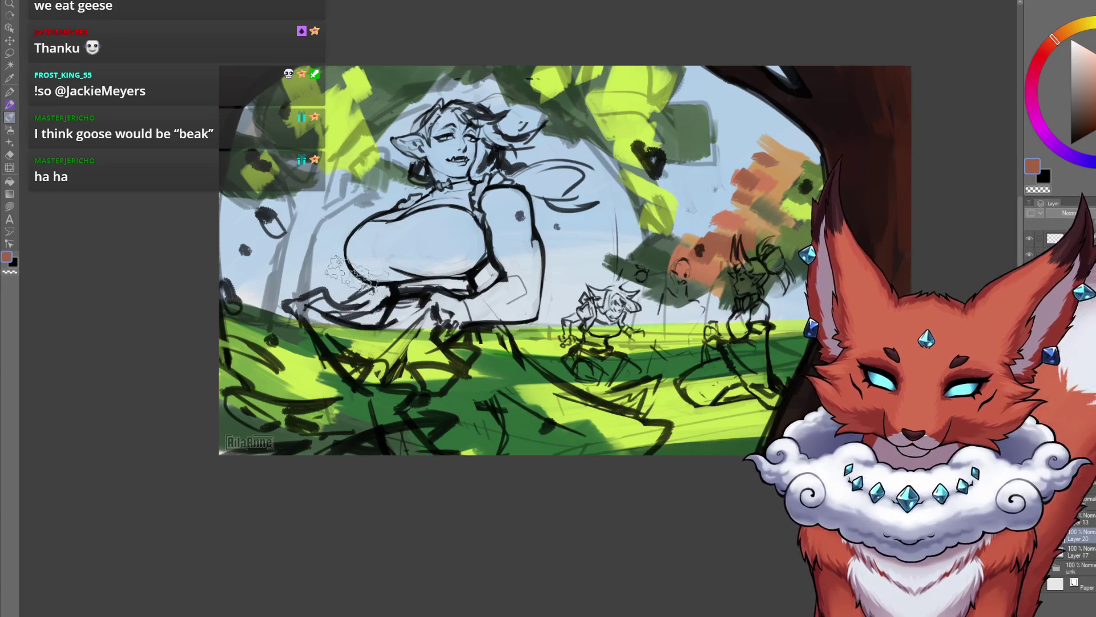
mouse_move(344, 254)
mouse_down()
mouse_move(394, 274)
mouse_move(539, 277)
mouse_move(557, 308)
mouse_up()
alt+click(588, 125)
alt+click(565, 266)
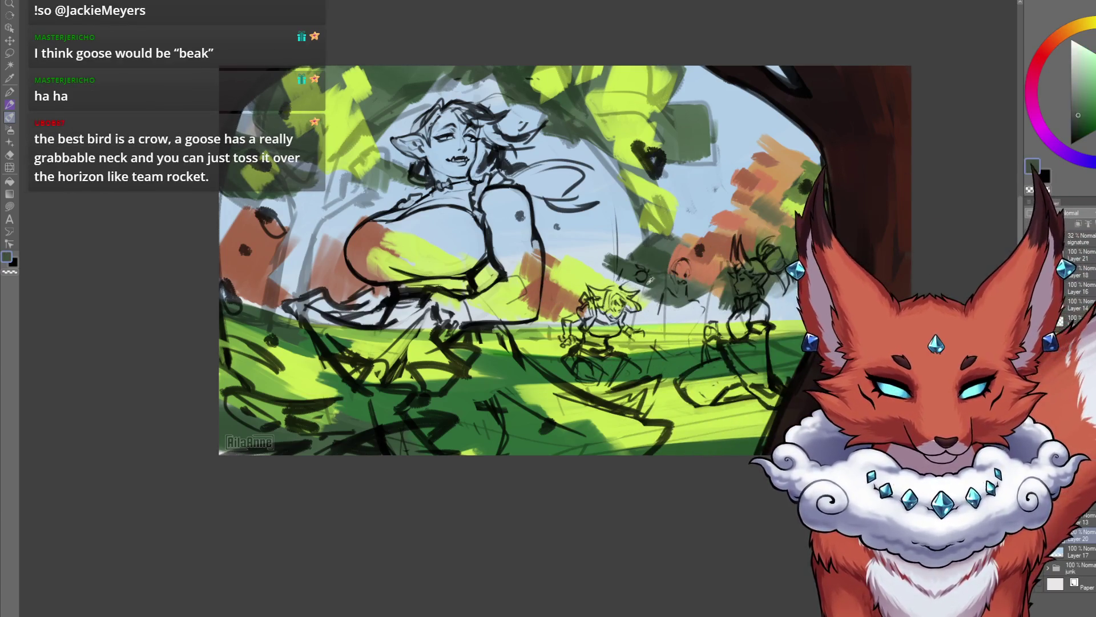
Step: Zoom and pan the view in on the warm colour blocks around the elf
scroll(599, 474, down, 5)
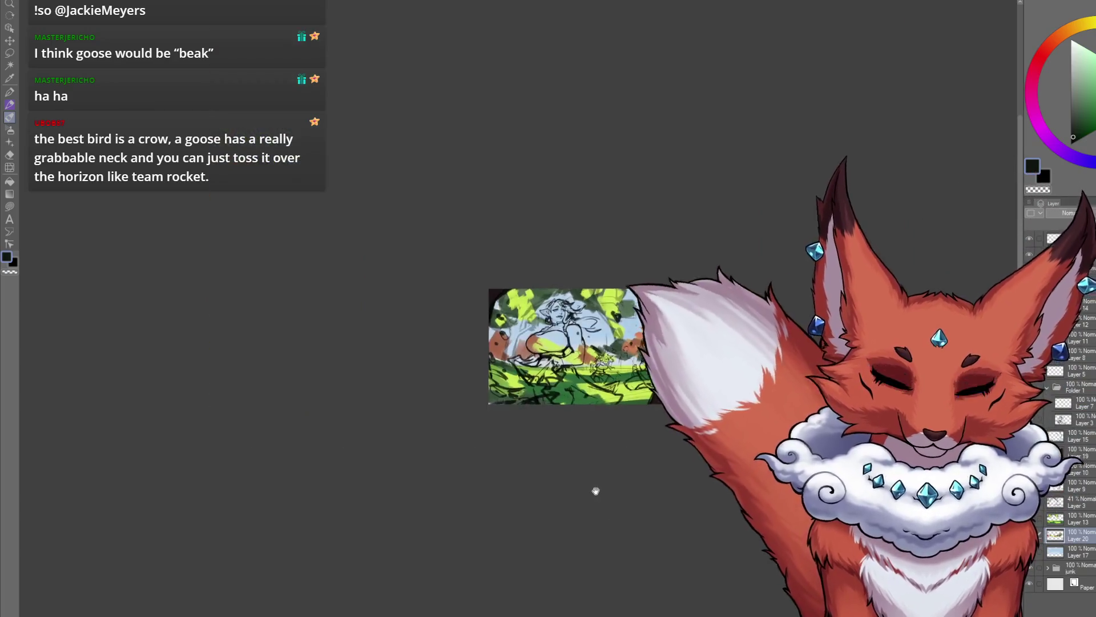
drag(574, 485, 551, 482)
scroll(575, 409, up, 4)
scroll(580, 423, up, 1)
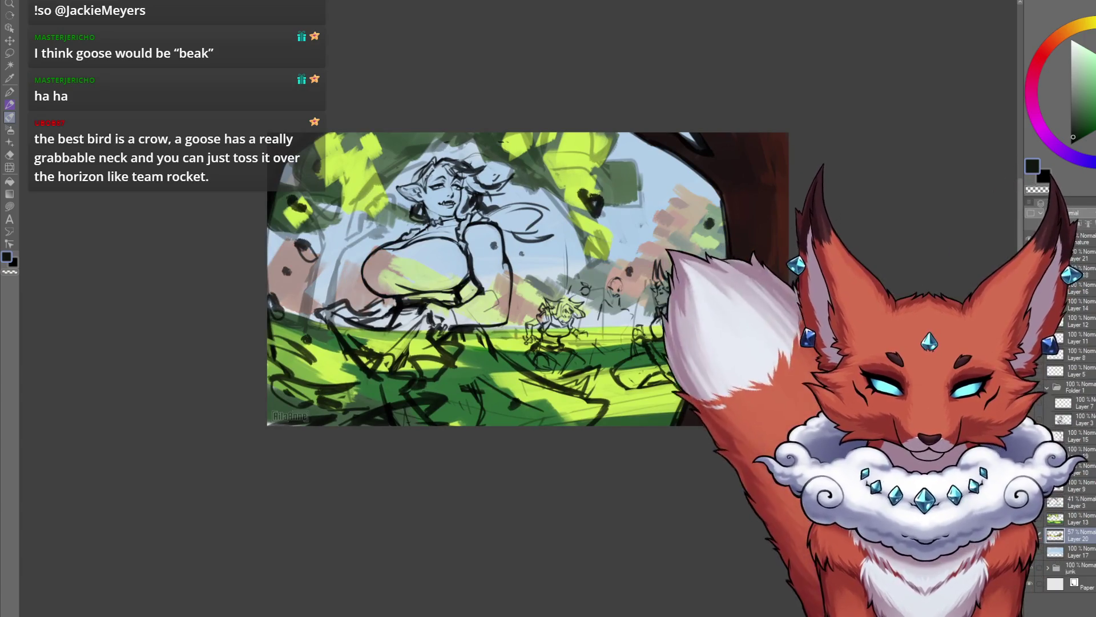
drag(660, 463, 638, 476)
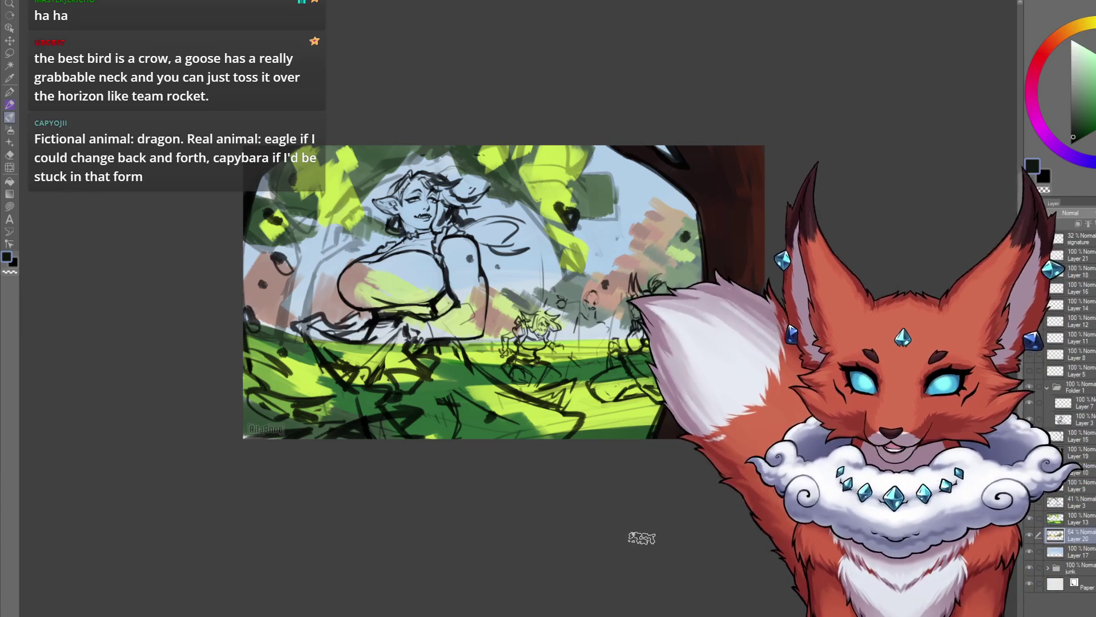
scroll(617, 502, up, 1)
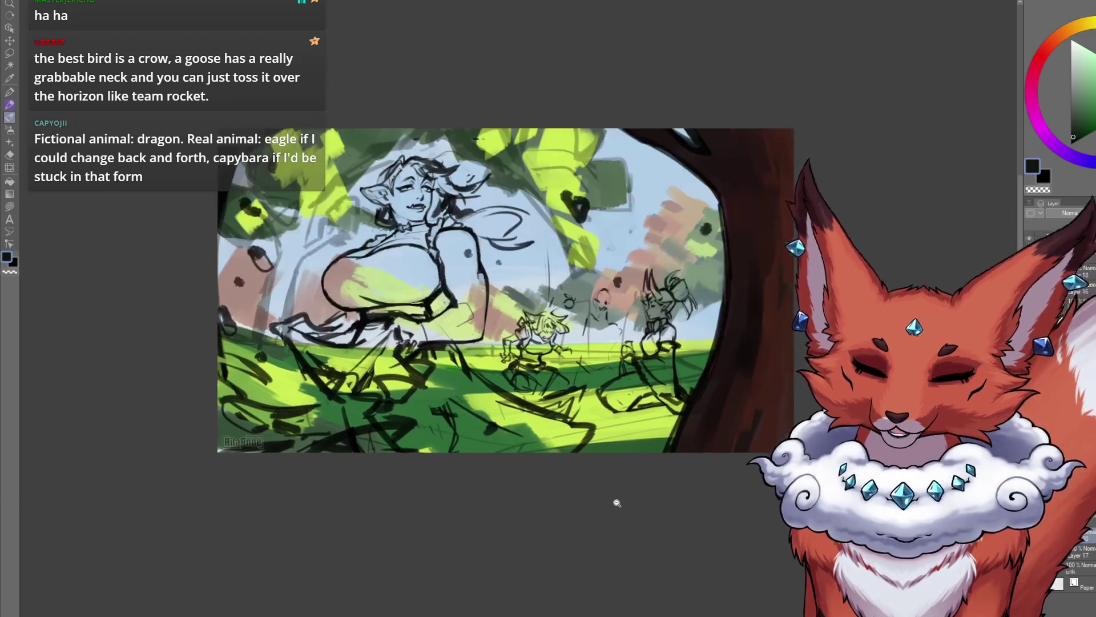
scroll(617, 503, up, 1)
scroll(614, 519, up, 1)
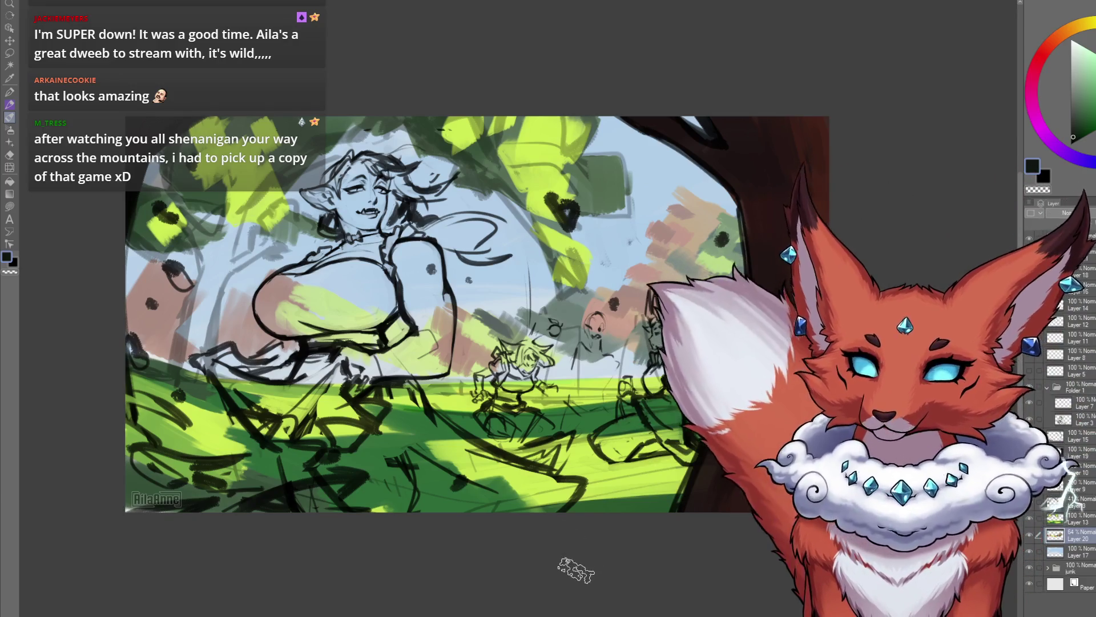
Step: On Layer 13, paint a dark brown trunk and branches for the tree at left
scroll(569, 558, down, 2)
mouse_move(595, 548)
mouse_down()
mouse_move(536, 484)
mouse_move(540, 451)
mouse_move(570, 419)
mouse_up()
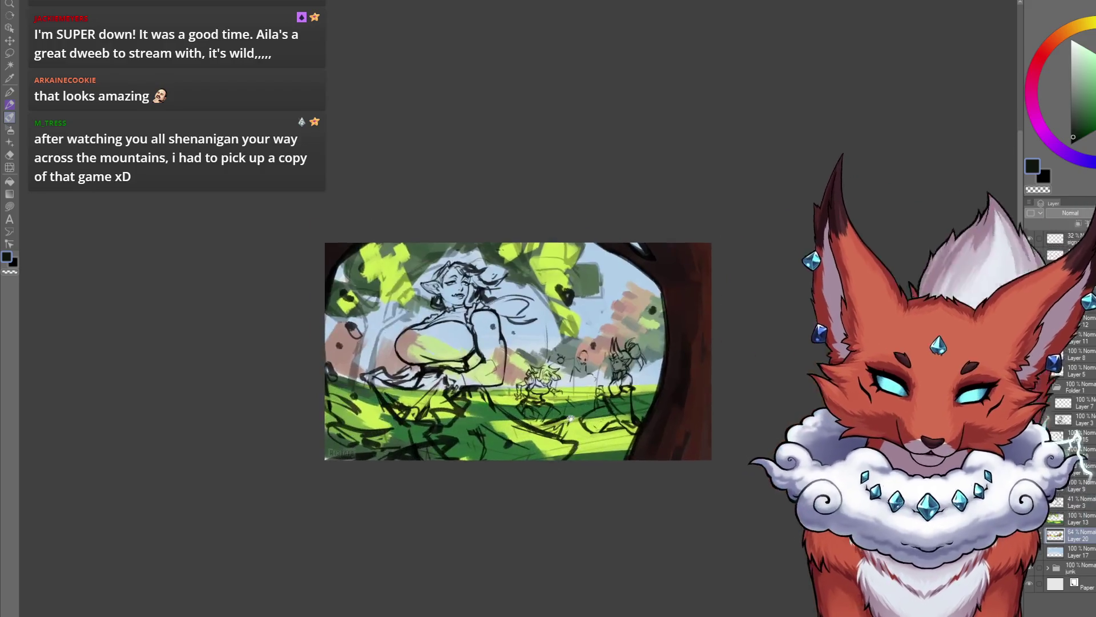
drag(535, 259, 619, 526)
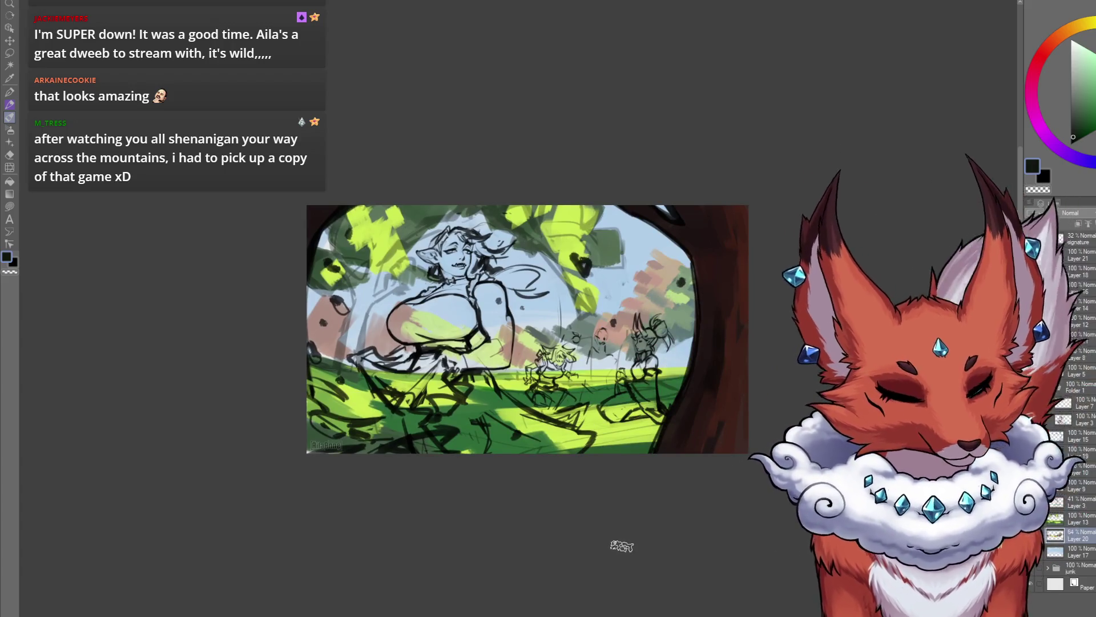
click(1076, 522)
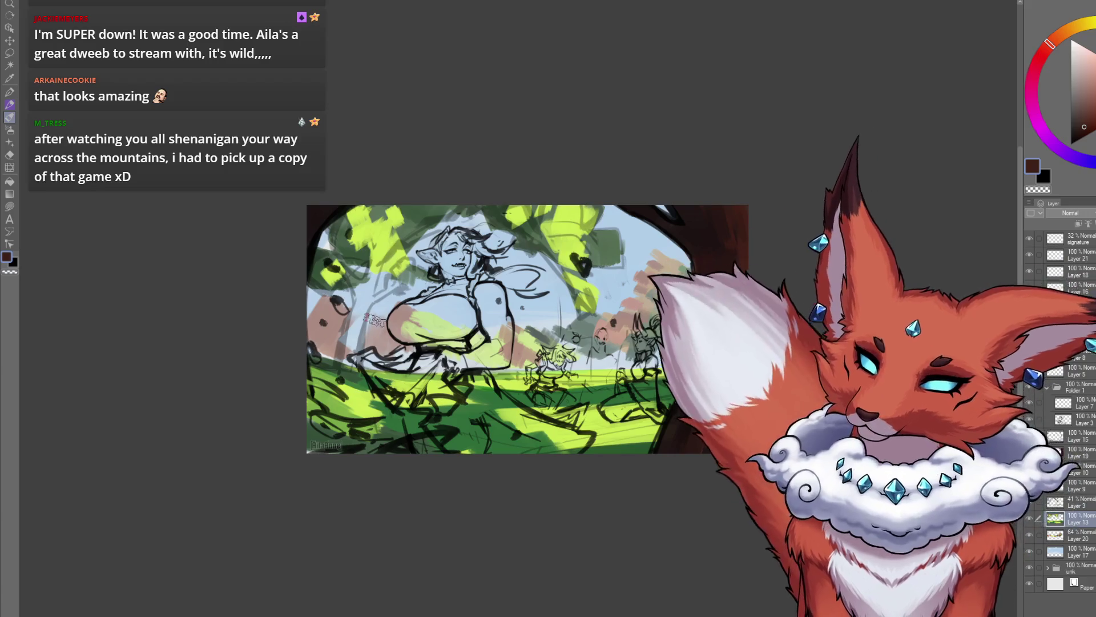
drag(390, 312, 405, 310)
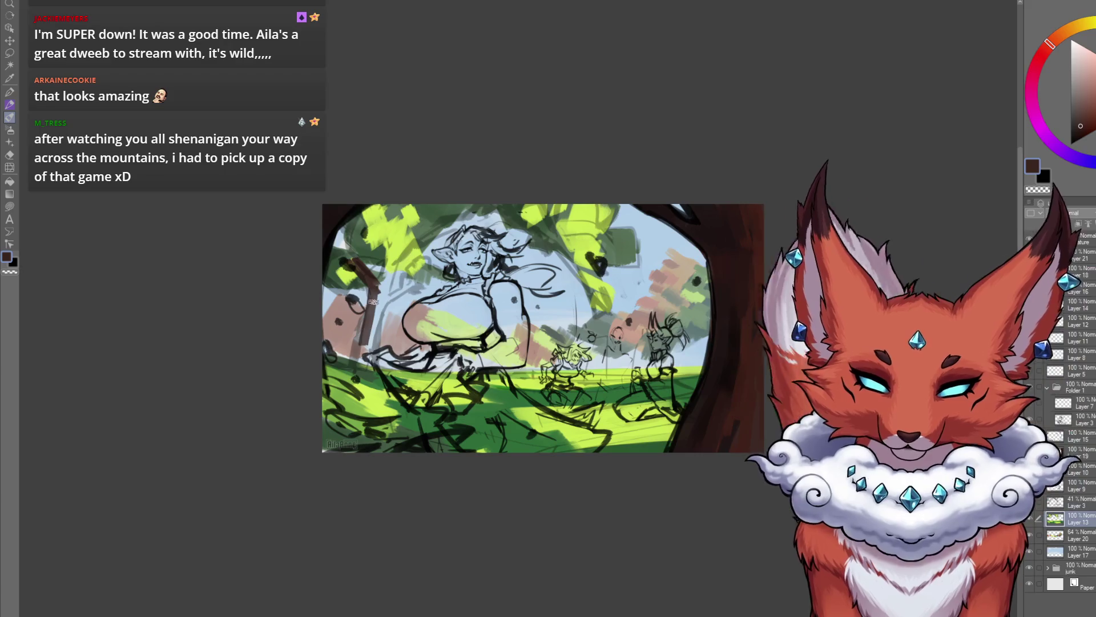
drag(373, 302, 388, 271)
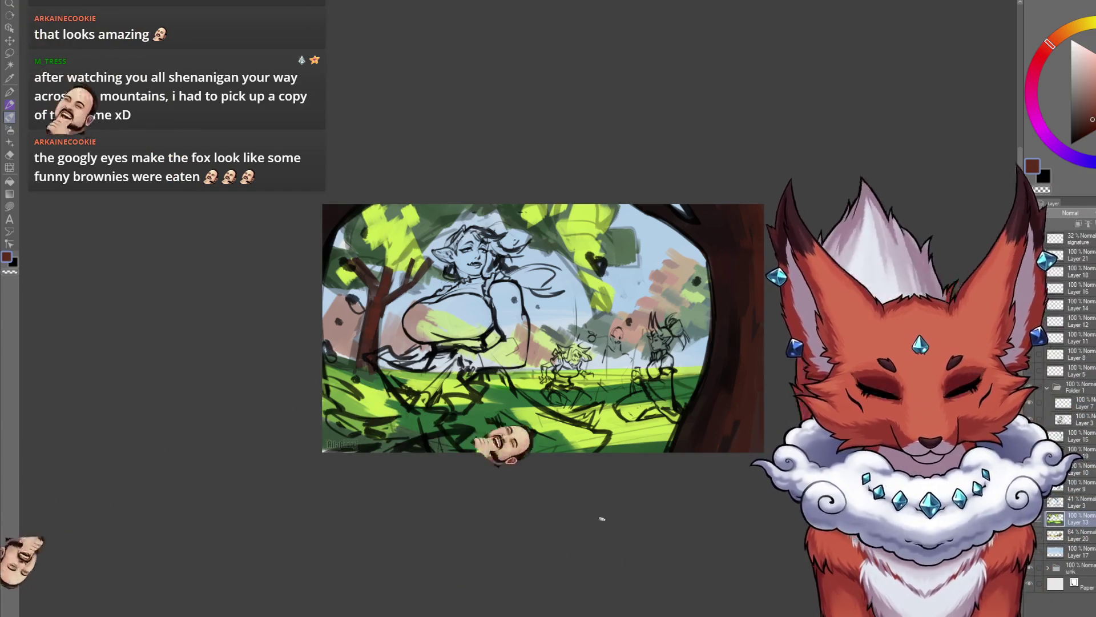
Step: Change the painting colour to a pale pinkish lavender
drag(608, 500, 603, 480)
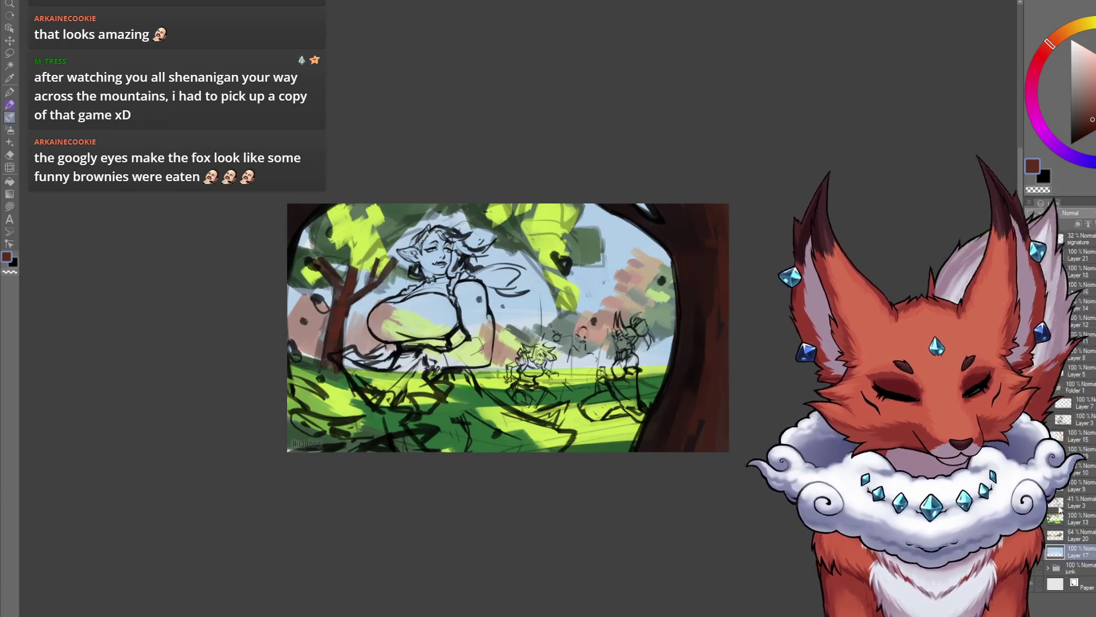
alt+click(634, 286)
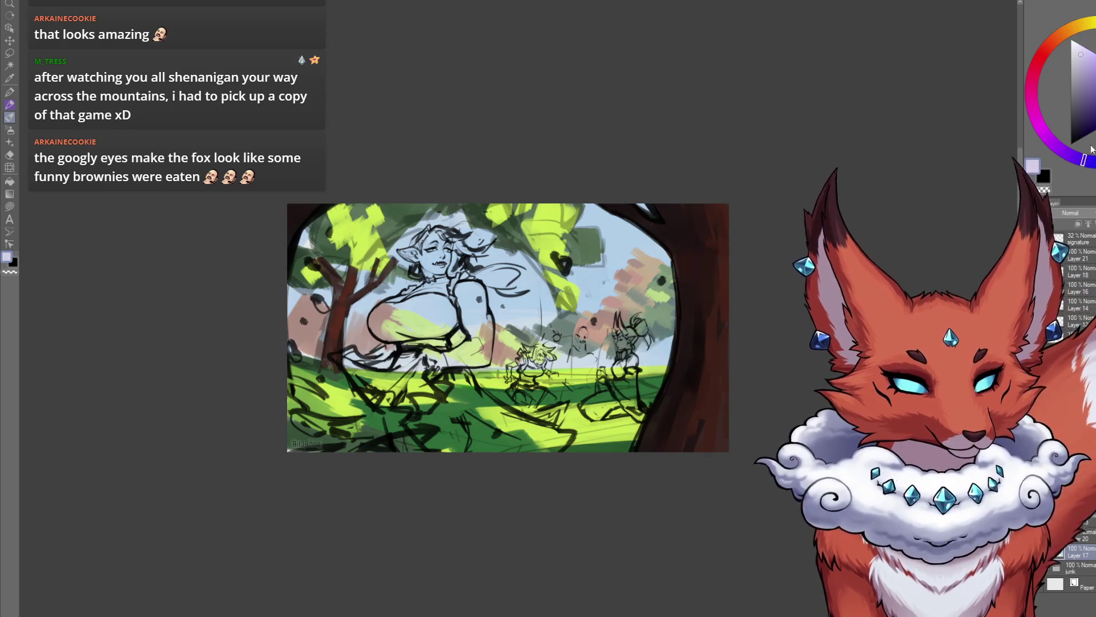
click(1042, 54)
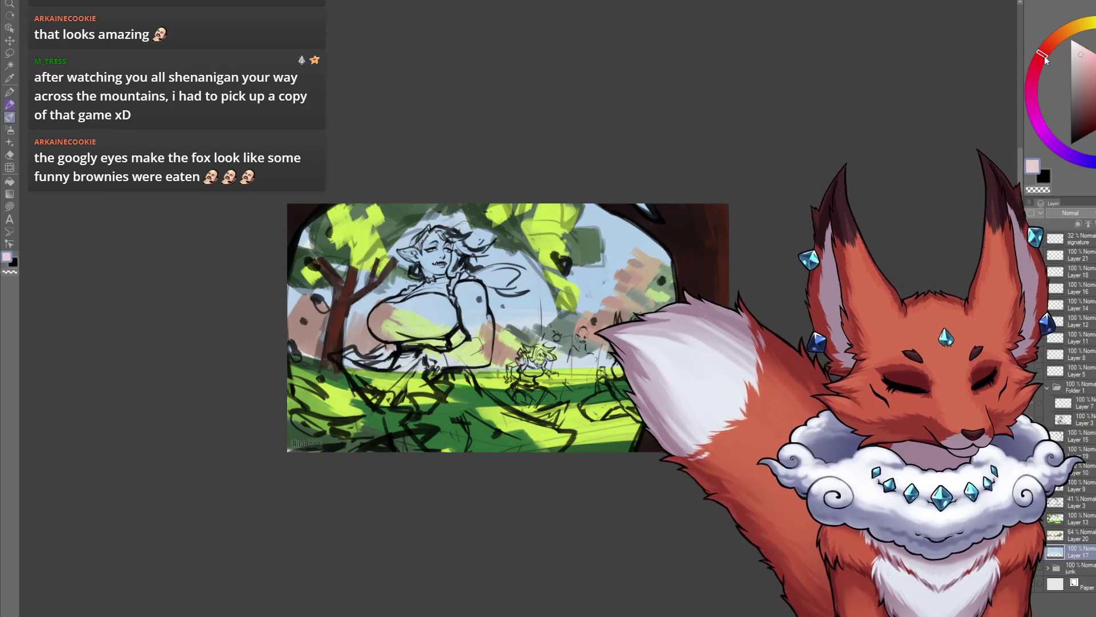
Step: On a new Layer 22, brush lavender-to-pink sky strokes, ending on a periwinkle blue
key(ctrl+shift+n)
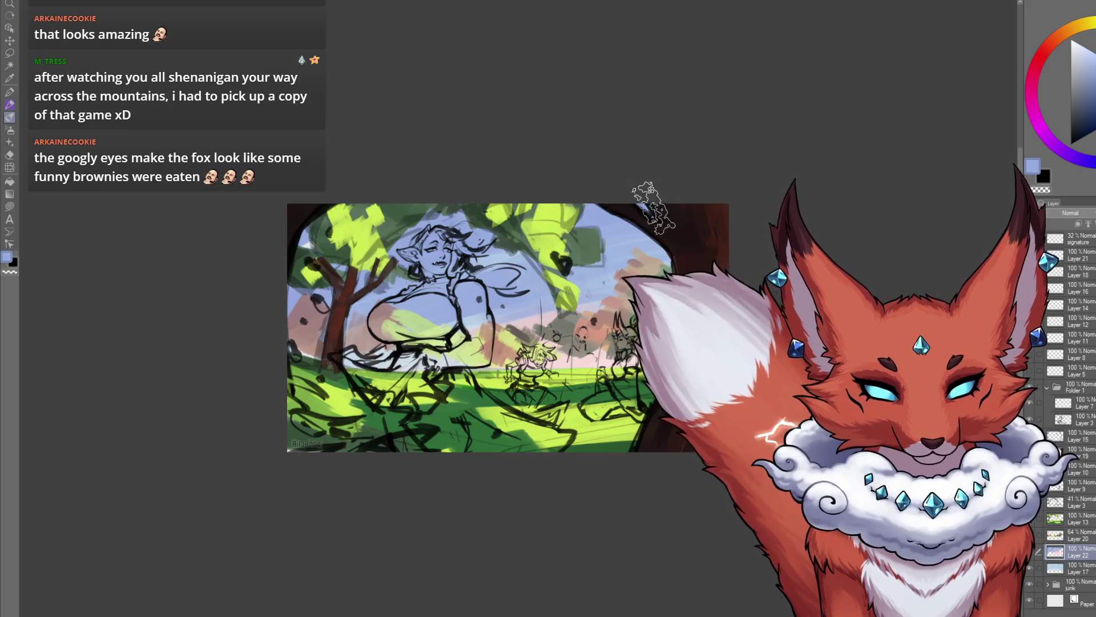
alt+click(520, 292)
drag(473, 295, 444, 343)
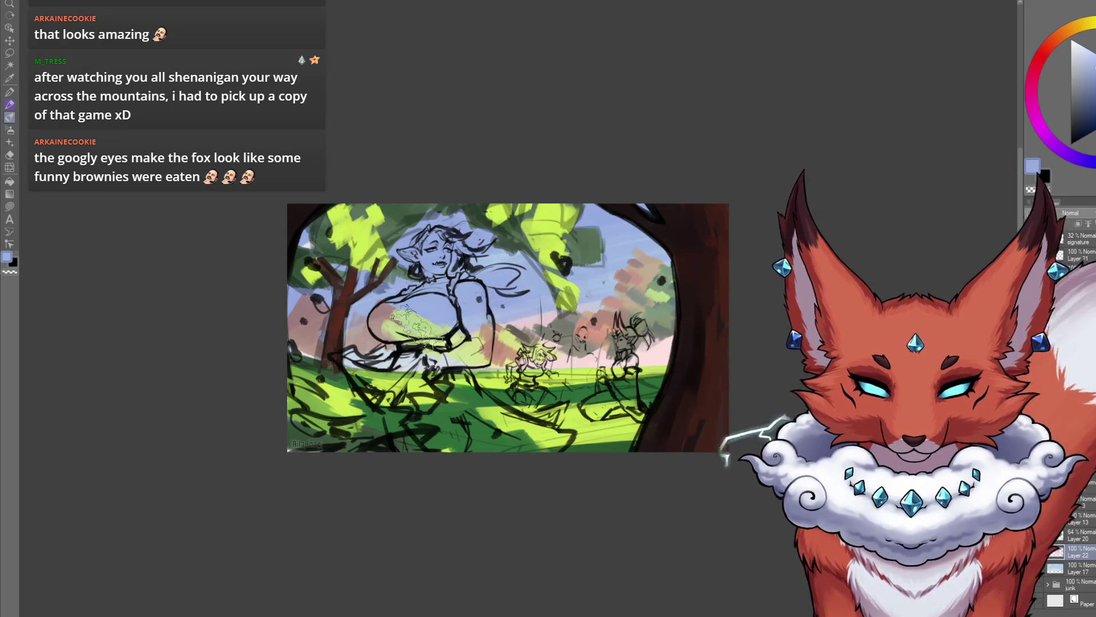
click(1080, 115)
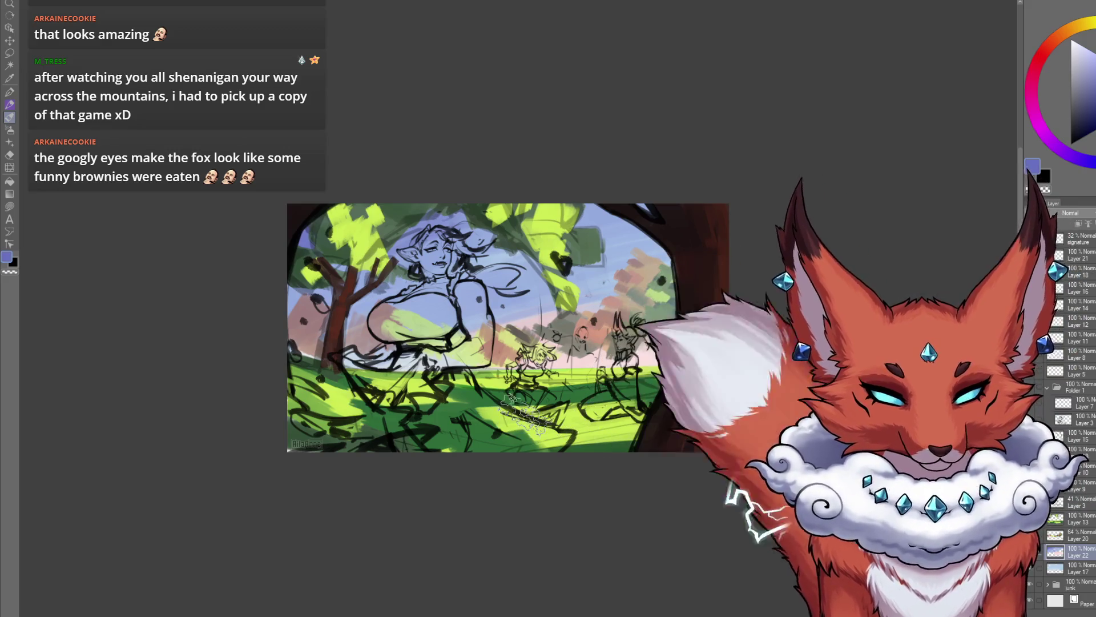
scroll(513, 374, up, 5)
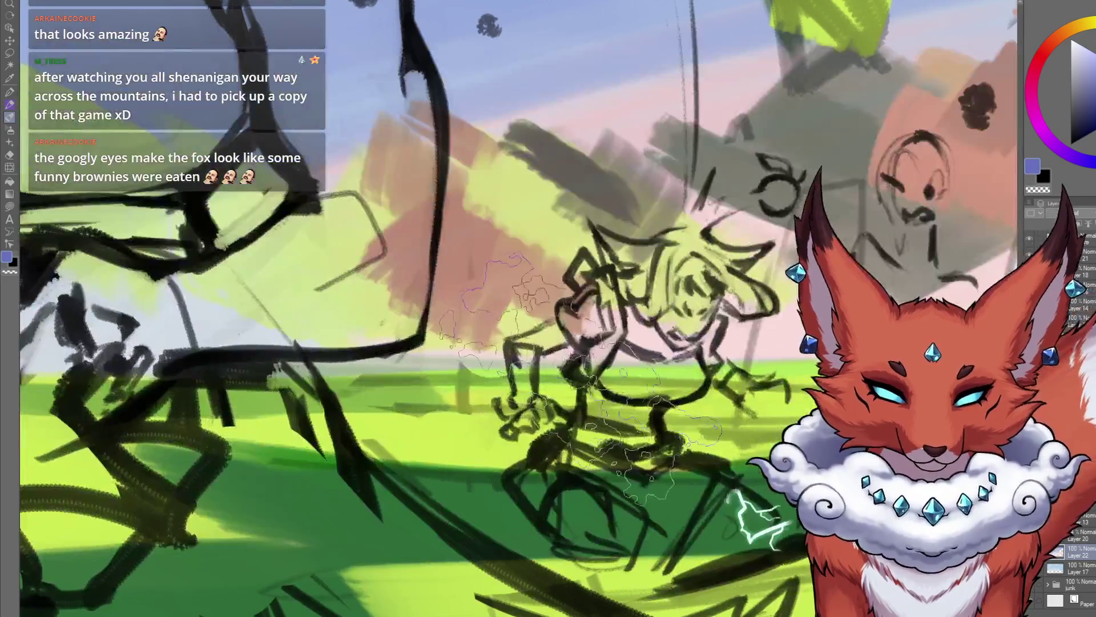
Step: Eyedropper the meadow grass to pick up its green, ending on a dark teal green
alt+click(501, 371)
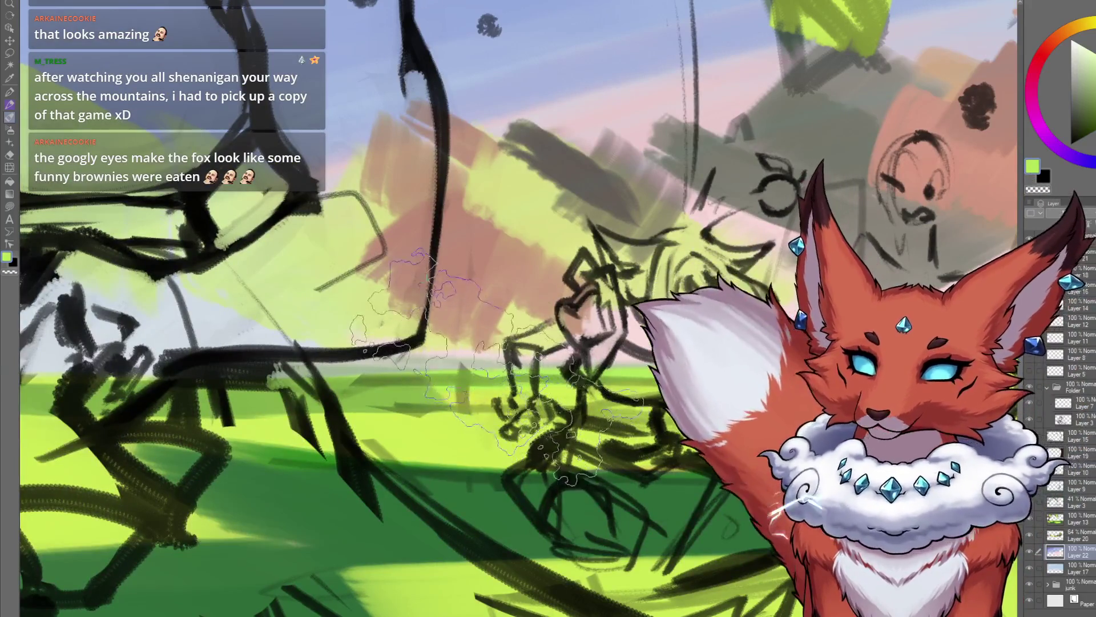
scroll(606, 403, down, 3)
scroll(606, 403, down, 3)
drag(606, 403, 577, 406)
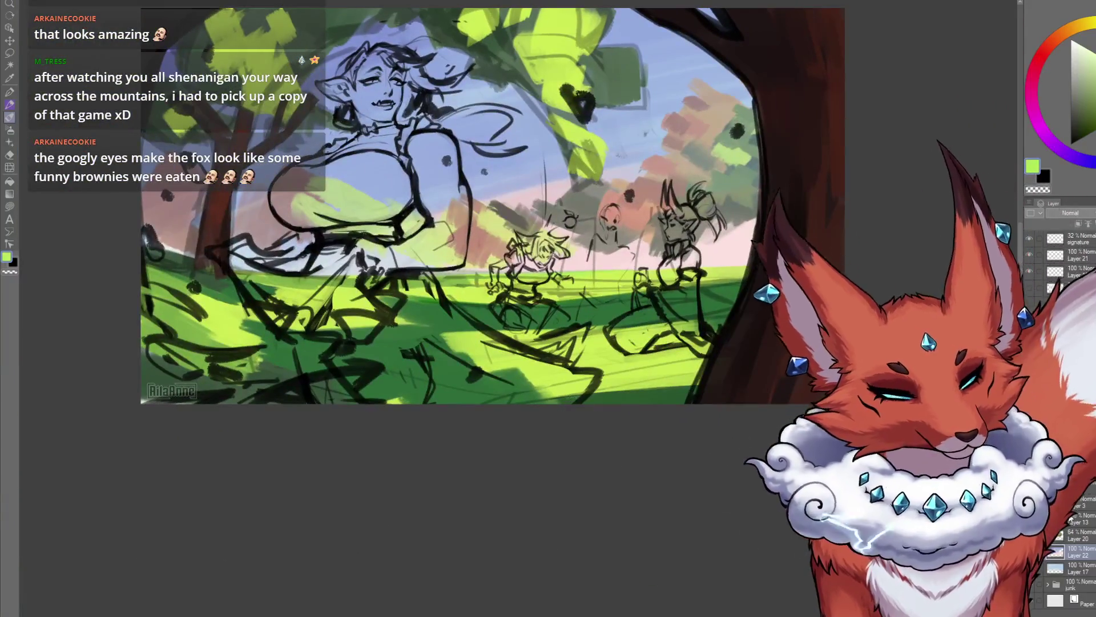
drag(765, 437, 587, 404)
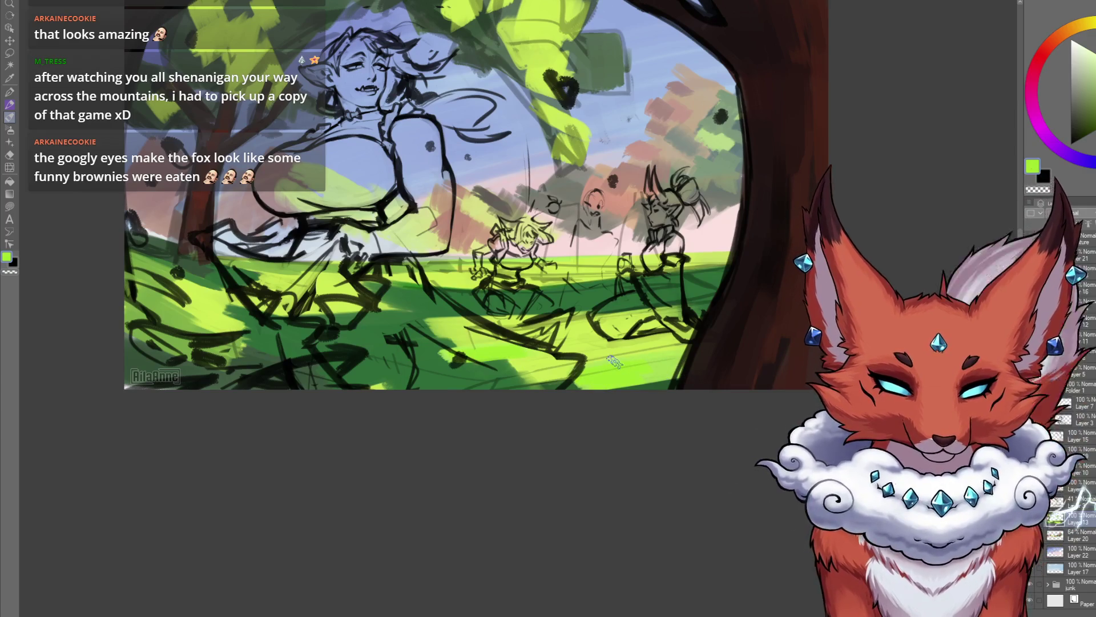
drag(617, 428, 628, 436)
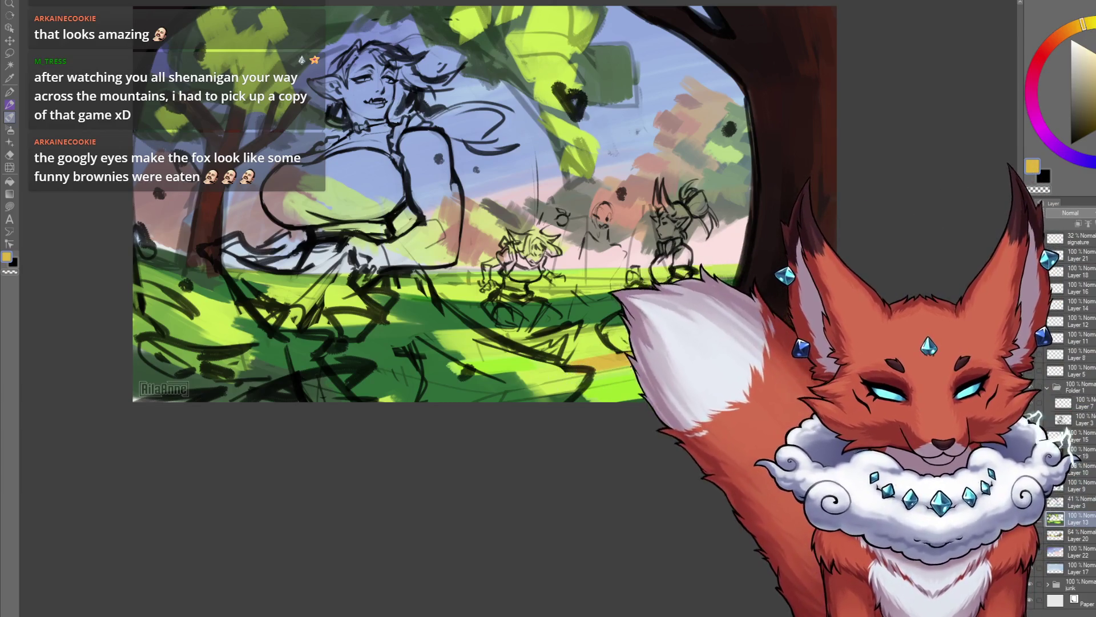
alt+click(638, 363)
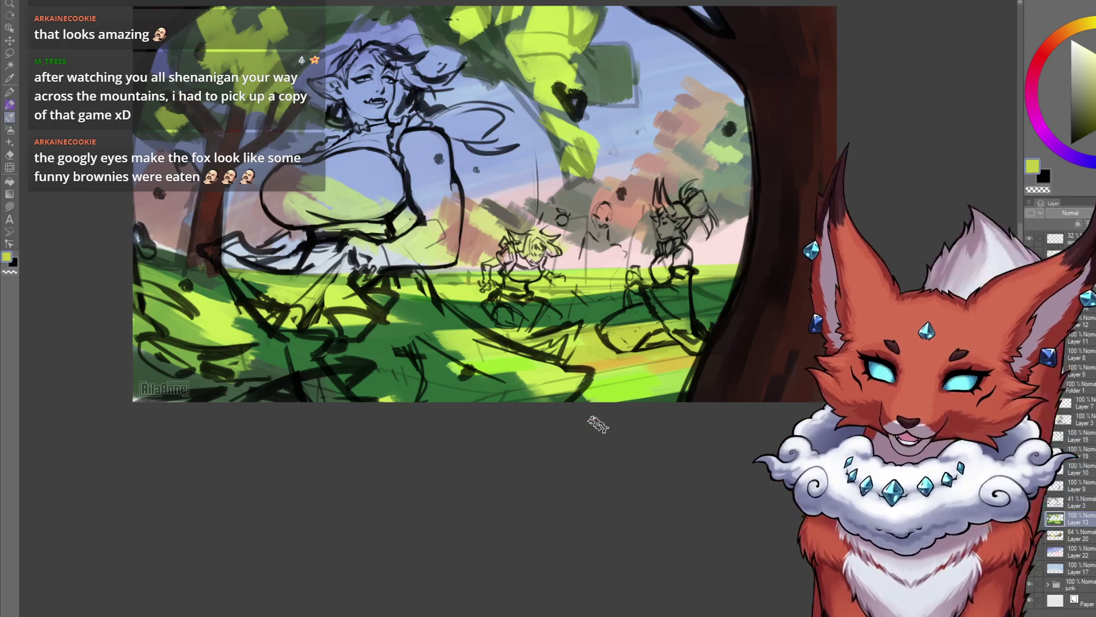
scroll(598, 424, up, 1)
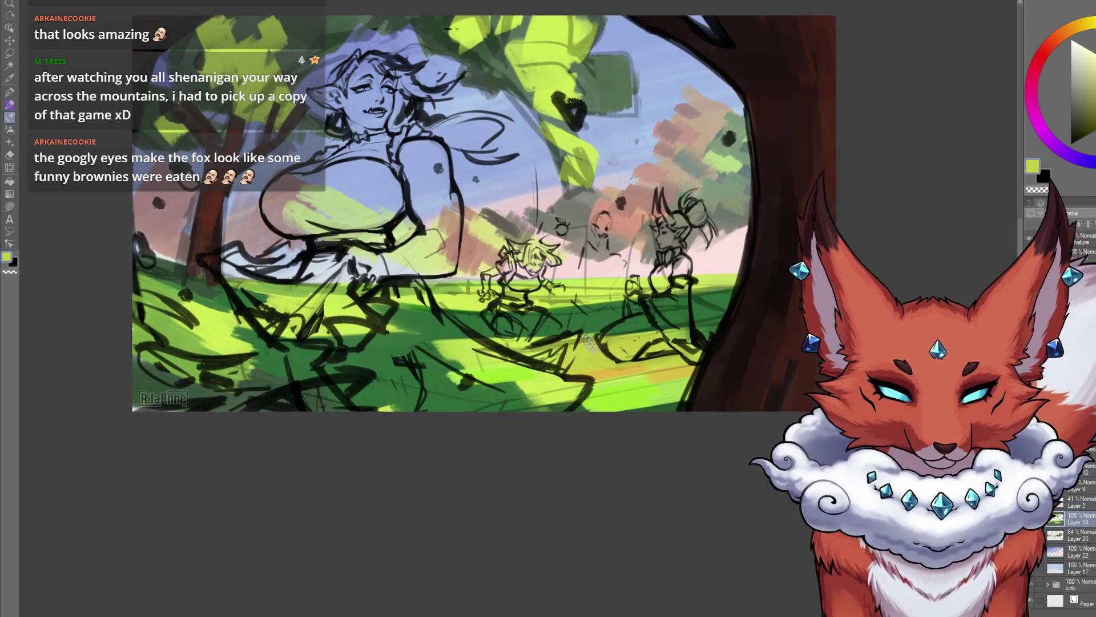
drag(465, 351, 535, 355)
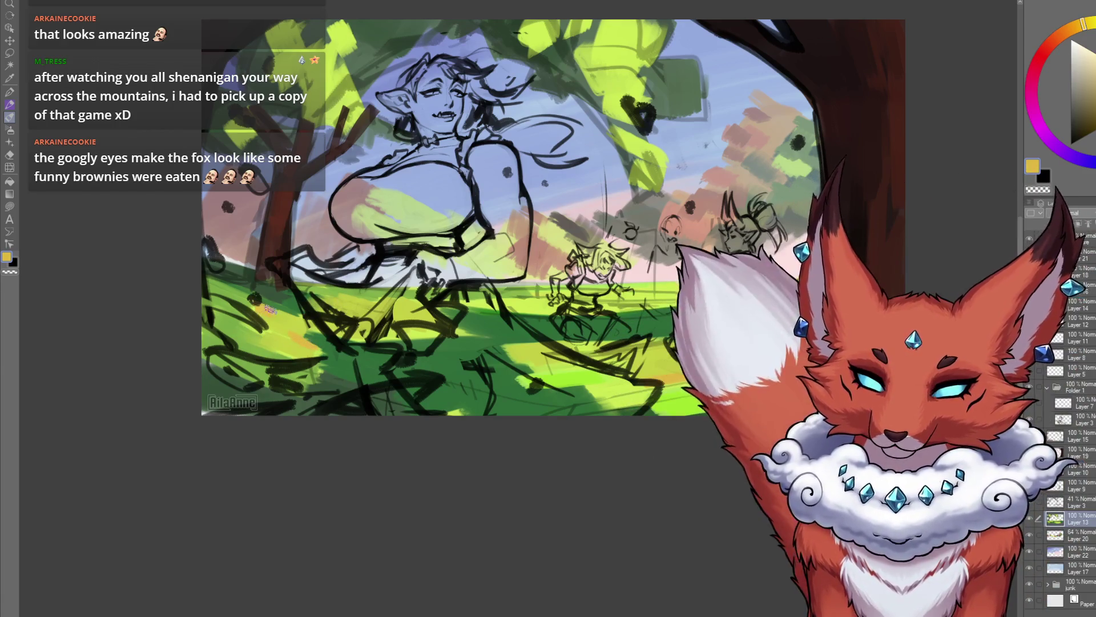
alt+click(577, 374)
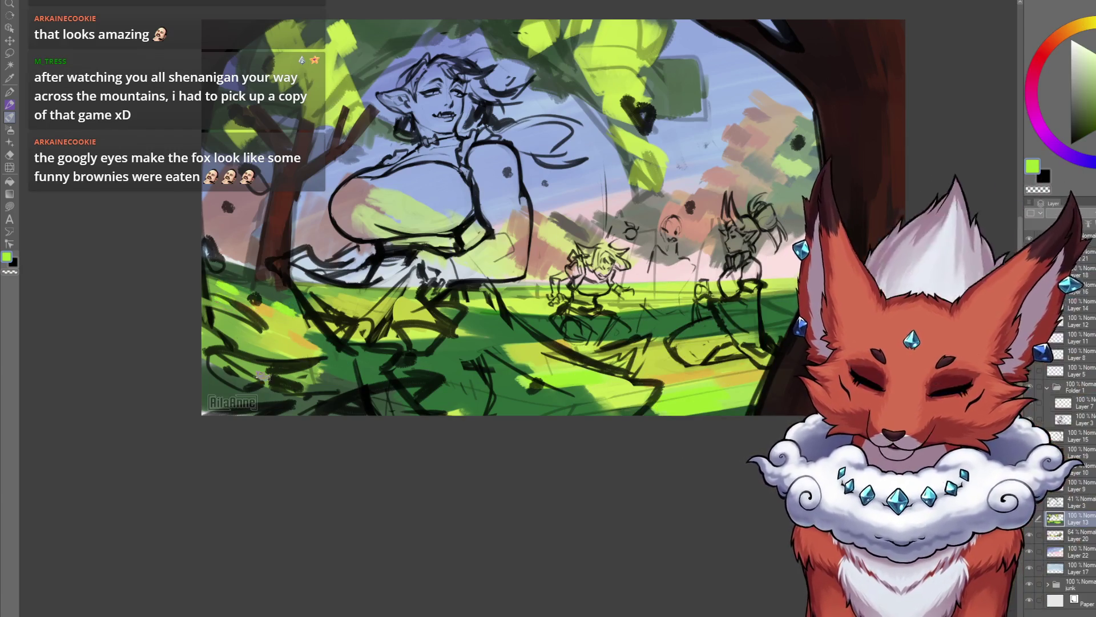
drag(646, 496, 597, 550)
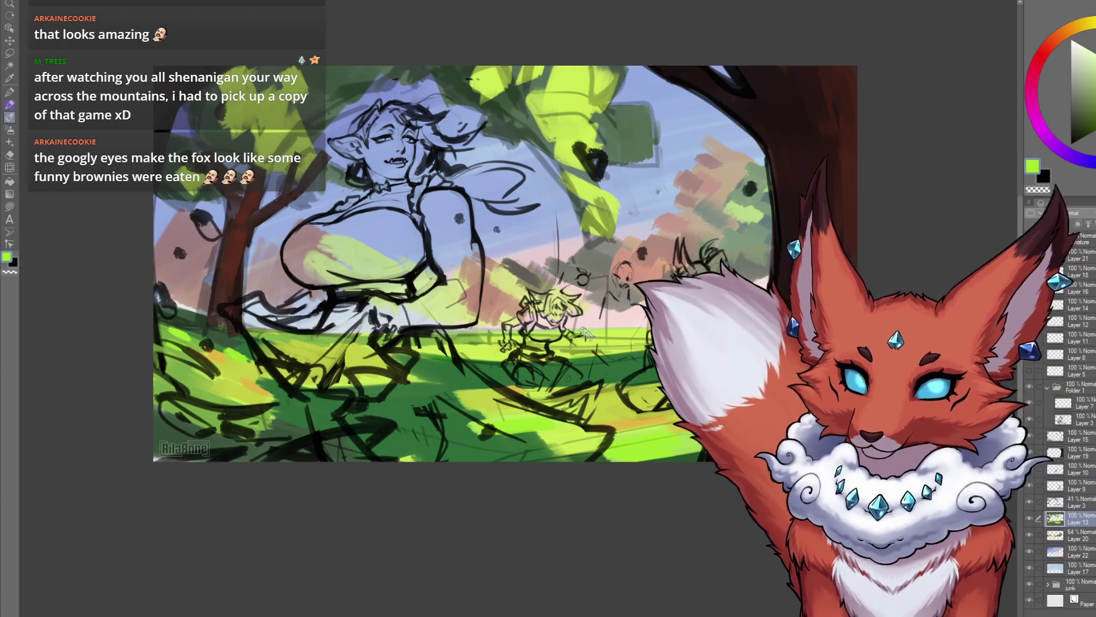
mouse_move(565, 534)
mouse_down()
mouse_move(577, 552)
mouse_move(579, 493)
mouse_up()
scroll(578, 551, down, 3)
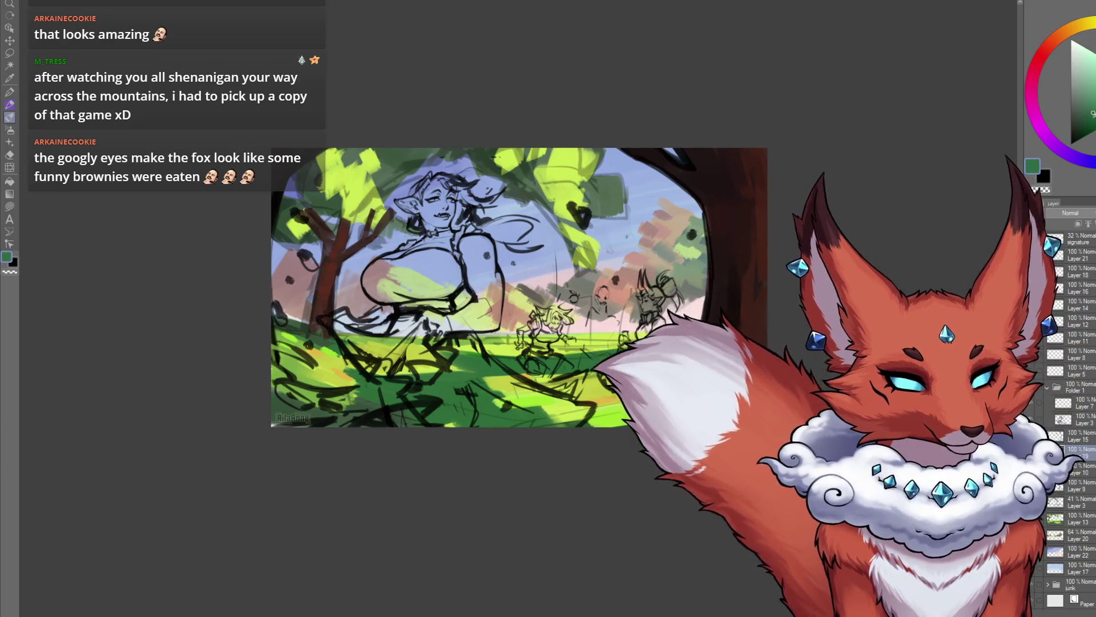
Step: Pick a darker green from the colour wheel's triangle
click(1081, 127)
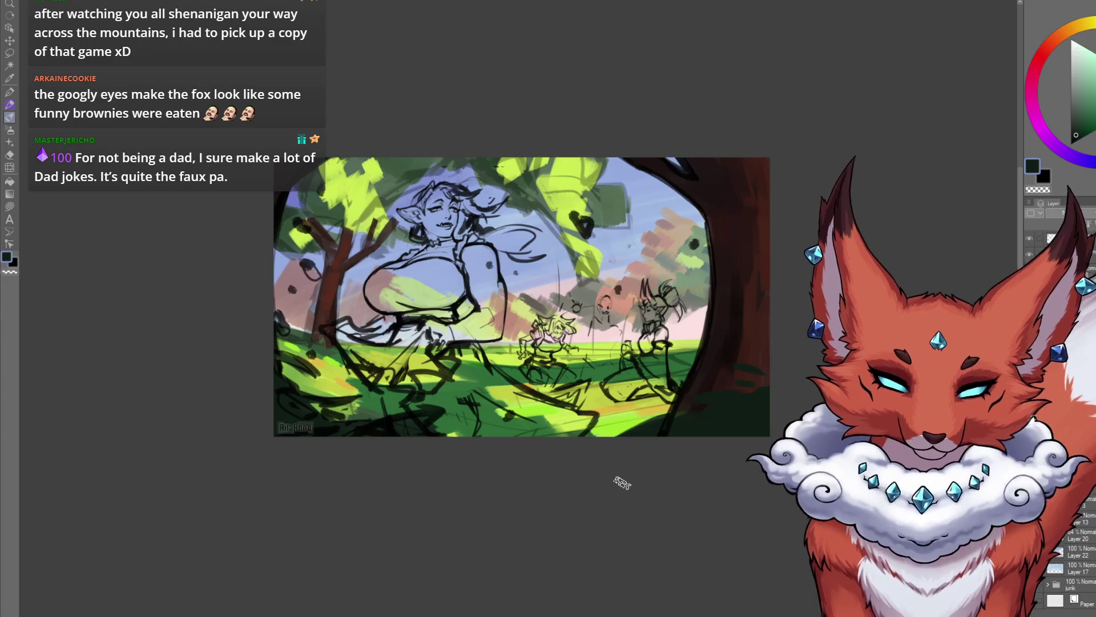
Step: Zoom in and sample the bright yellow-green of the sunlit grass
scroll(556, 460, down, 2)
scroll(565, 458, up, 2)
scroll(580, 480, up, 1)
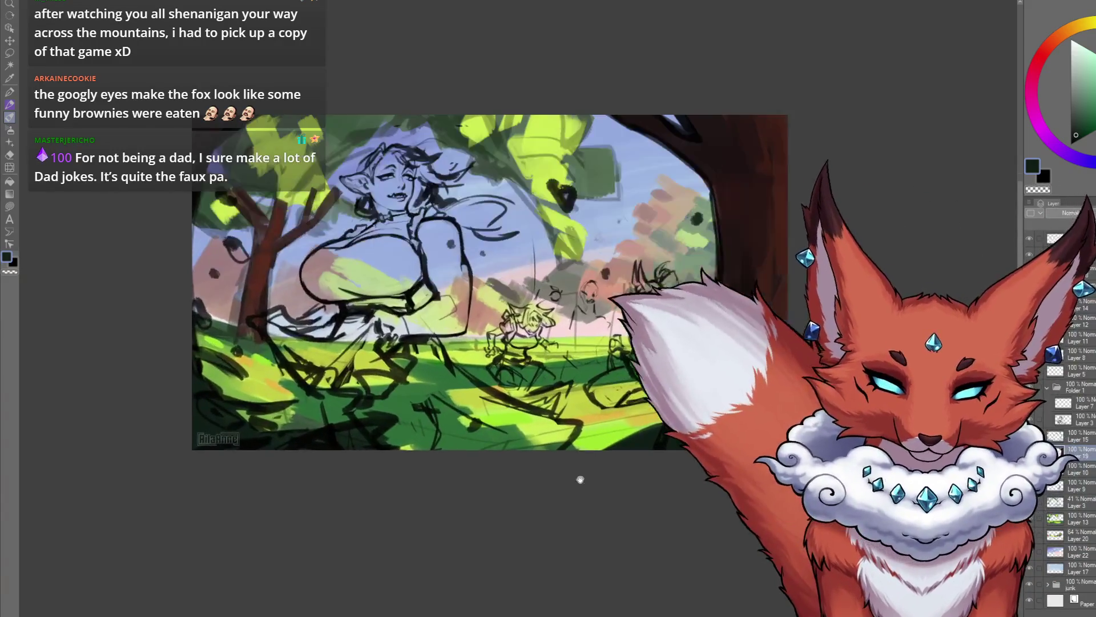
drag(580, 480, 629, 451)
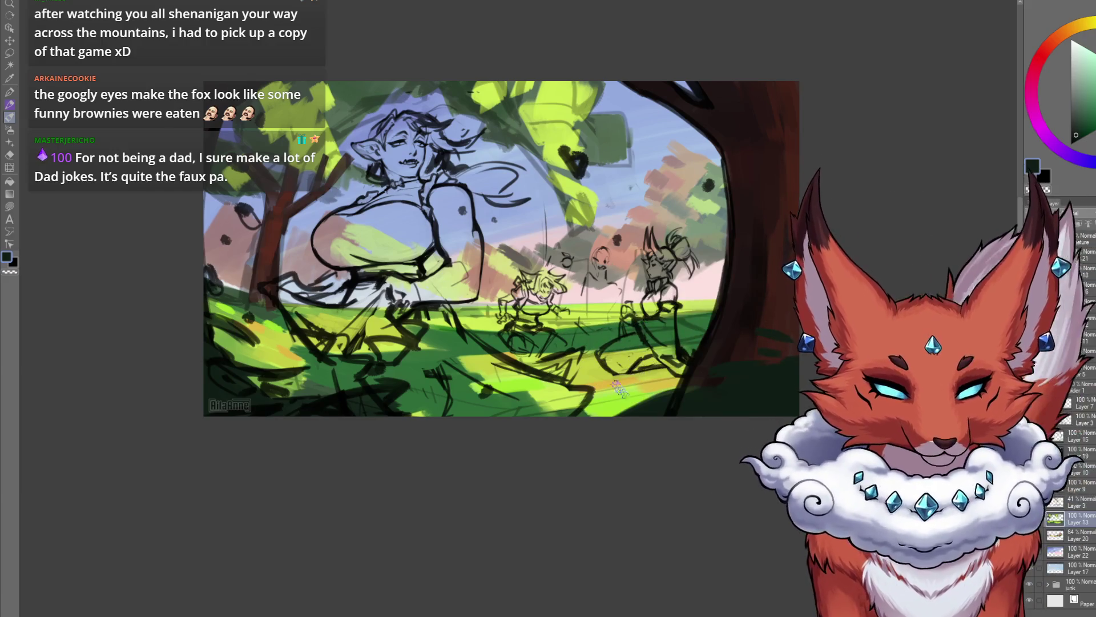
scroll(626, 436, up, 2)
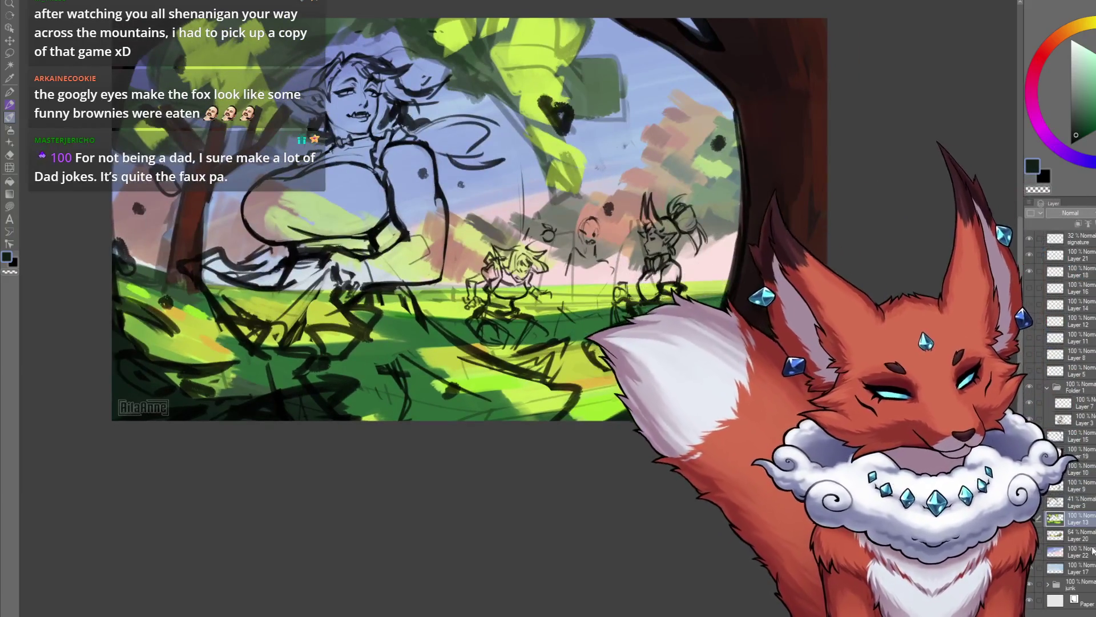
scroll(634, 457, up, 1)
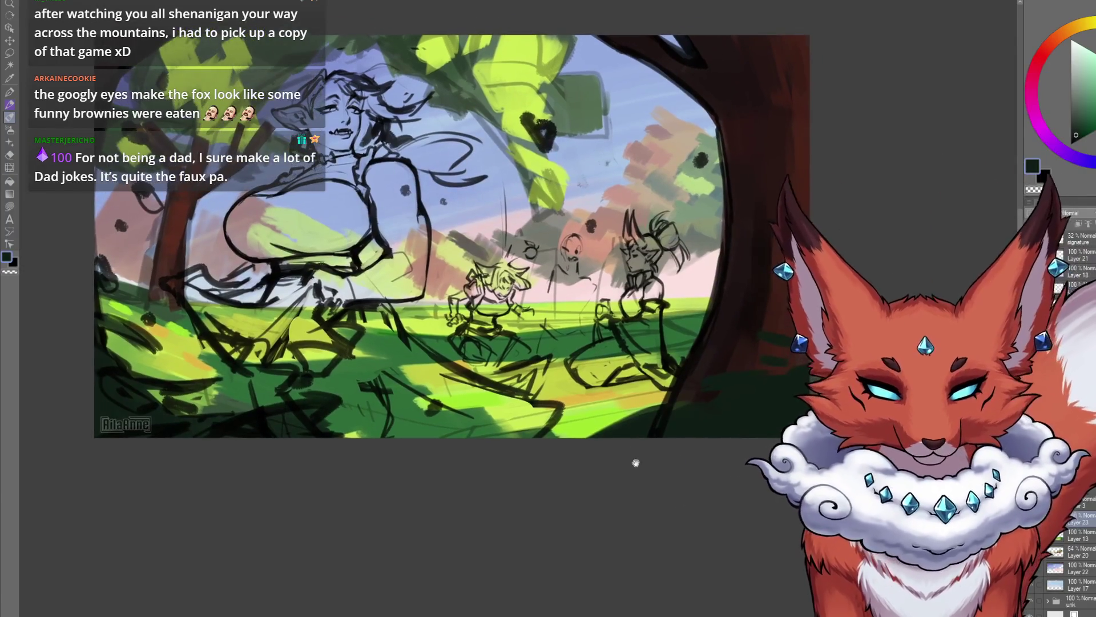
scroll(613, 413, up, 1)
drag(612, 412, 654, 407)
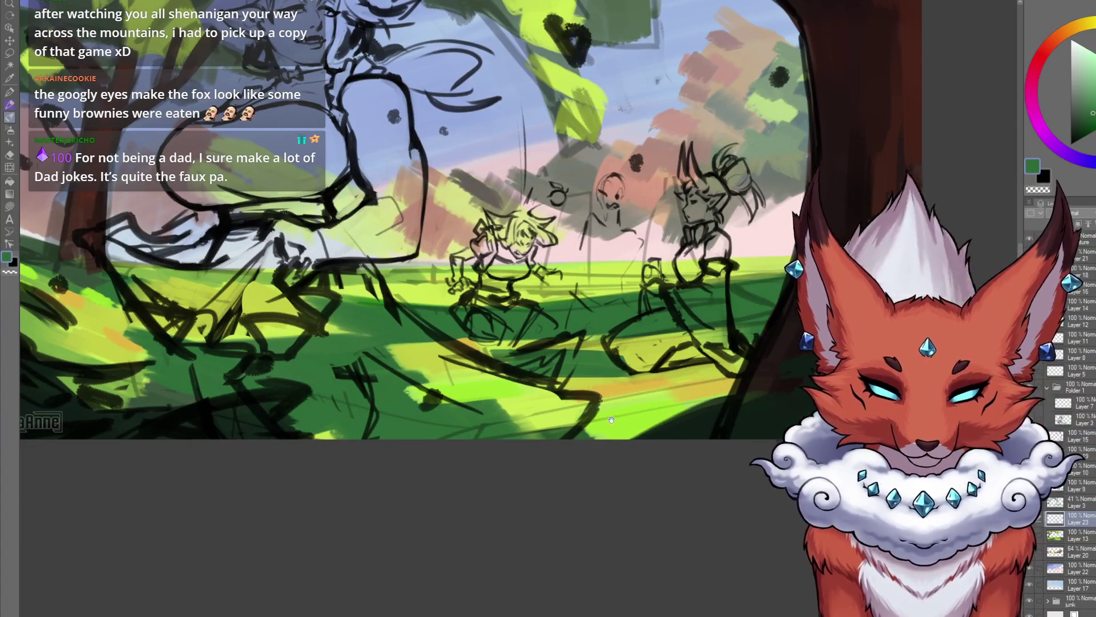
scroll(518, 338, up, 2)
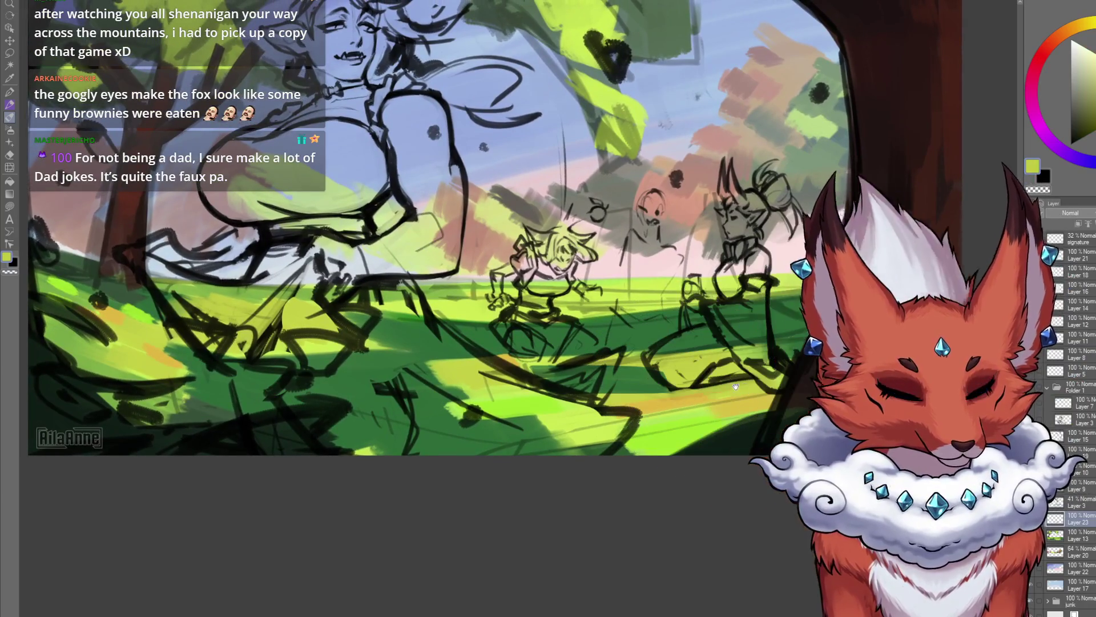
drag(618, 352, 632, 354)
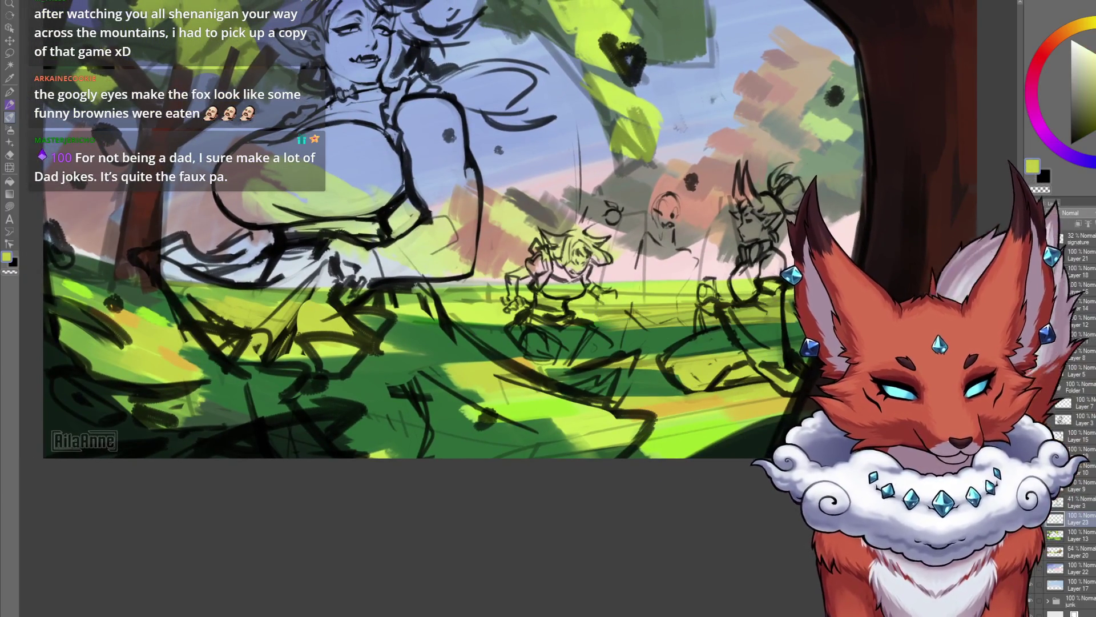
alt+click(617, 319)
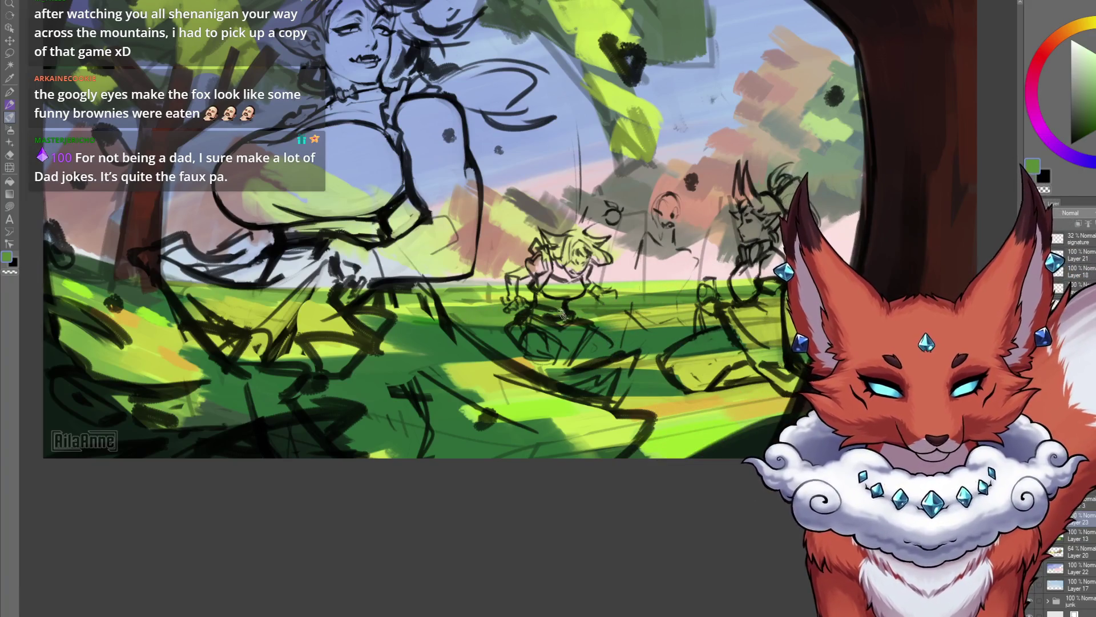
drag(466, 307, 579, 312)
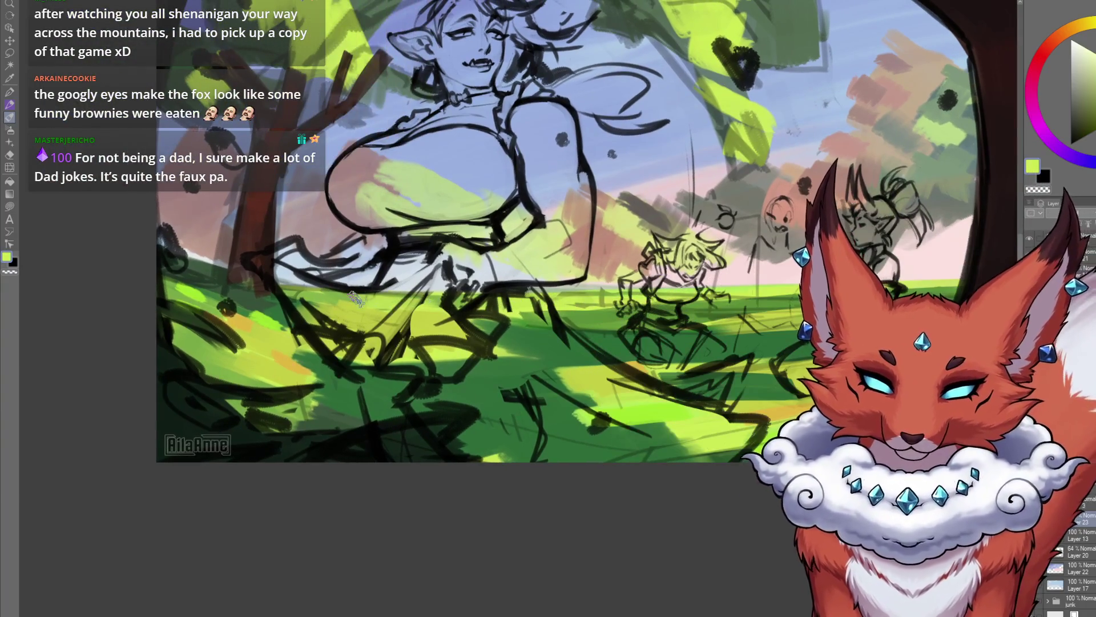
drag(708, 374, 616, 377)
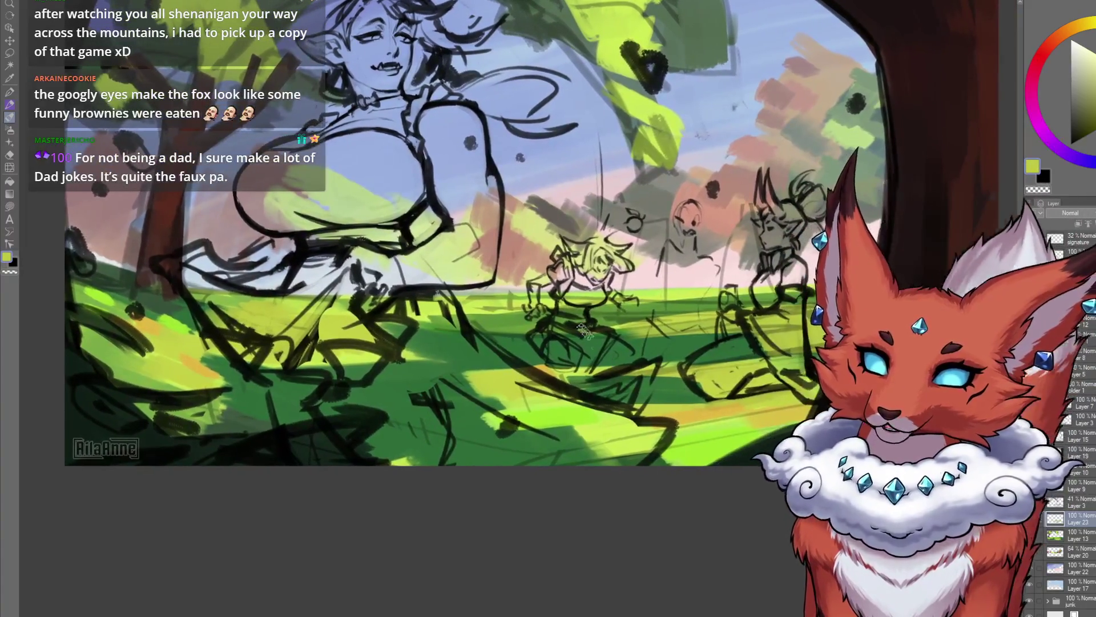
drag(512, 283, 485, 293)
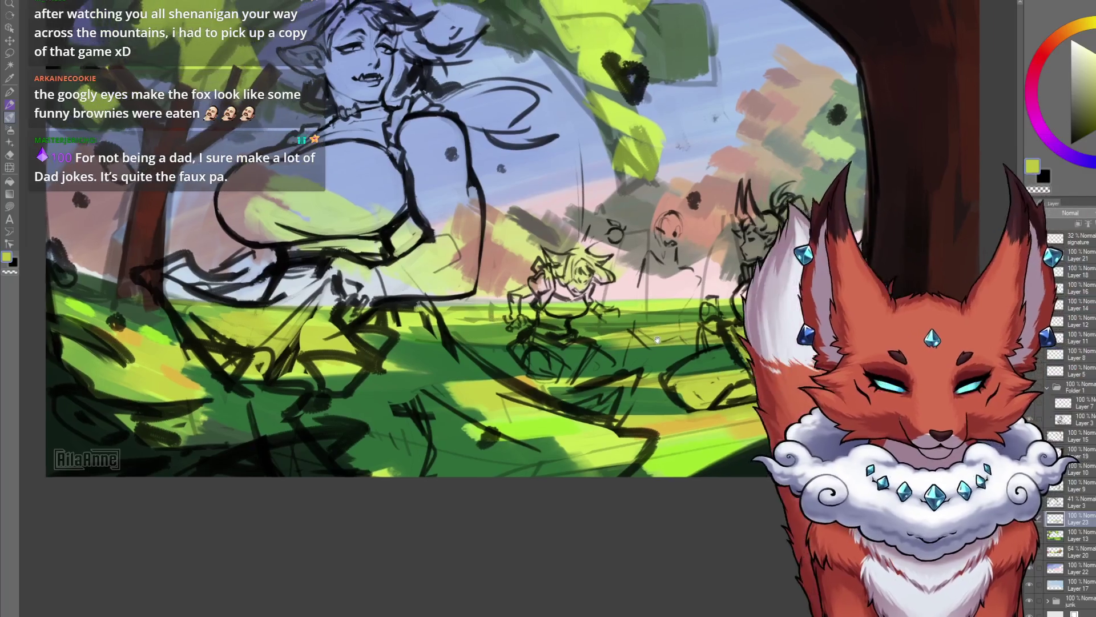
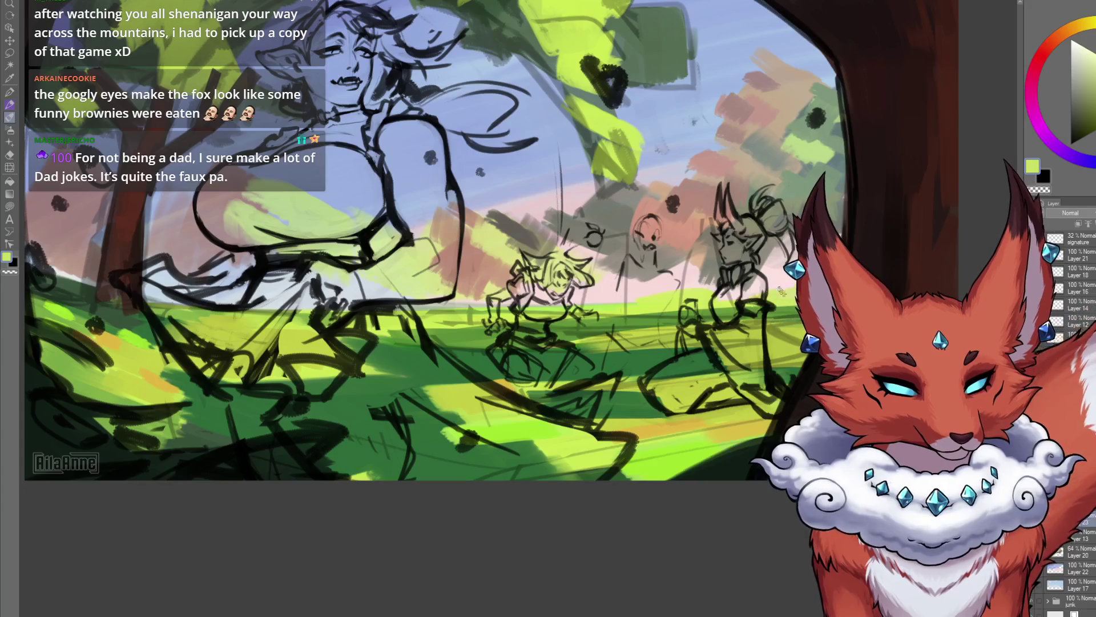
Step: Choose a darker grass green on the colour wheel and shift the canvas view right
alt+click(787, 301)
alt+click(786, 301)
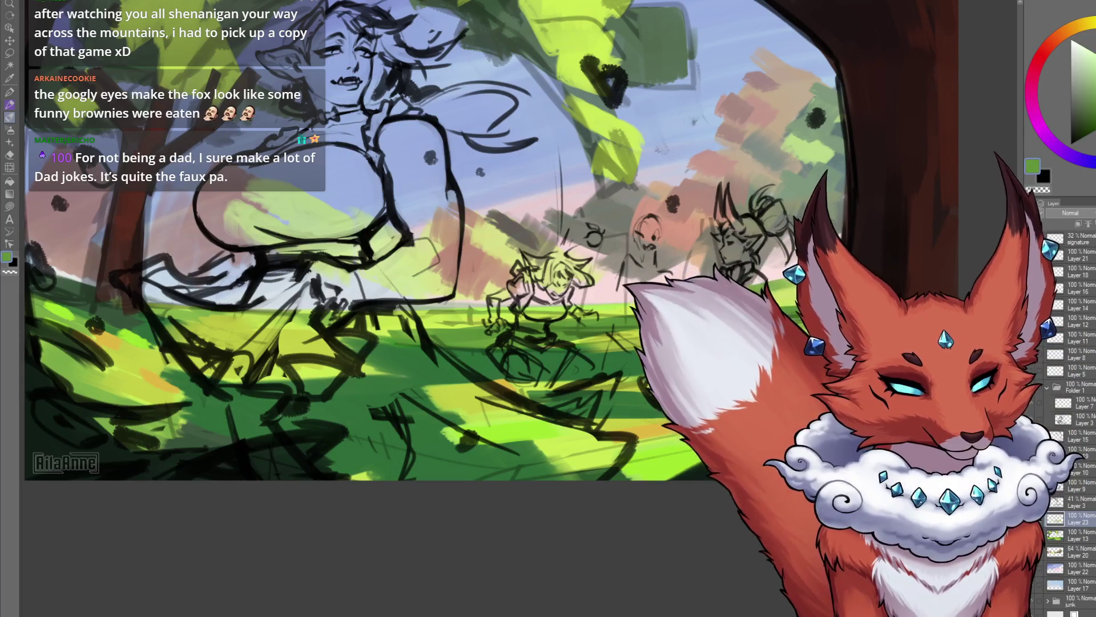
alt+click(776, 290)
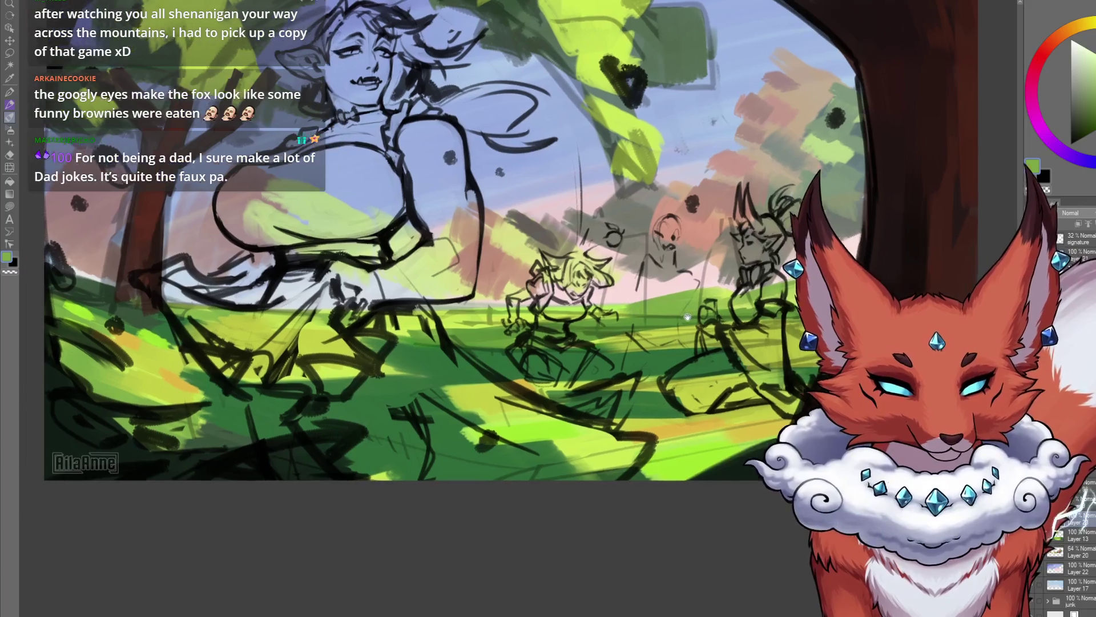
drag(491, 359, 569, 351)
drag(685, 499, 591, 523)
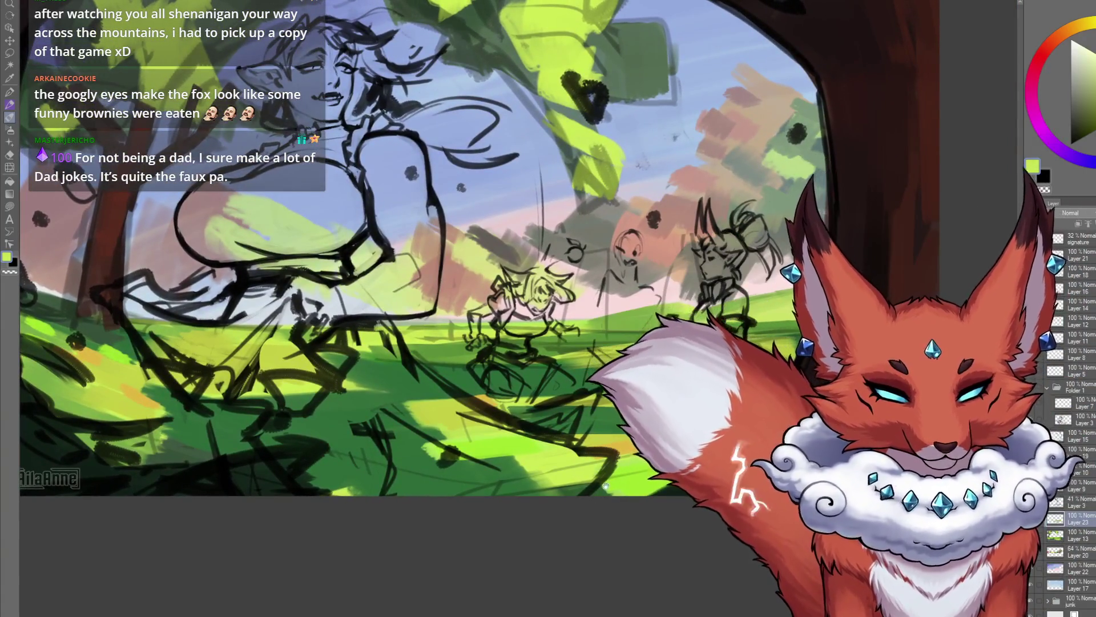
drag(605, 485, 631, 443)
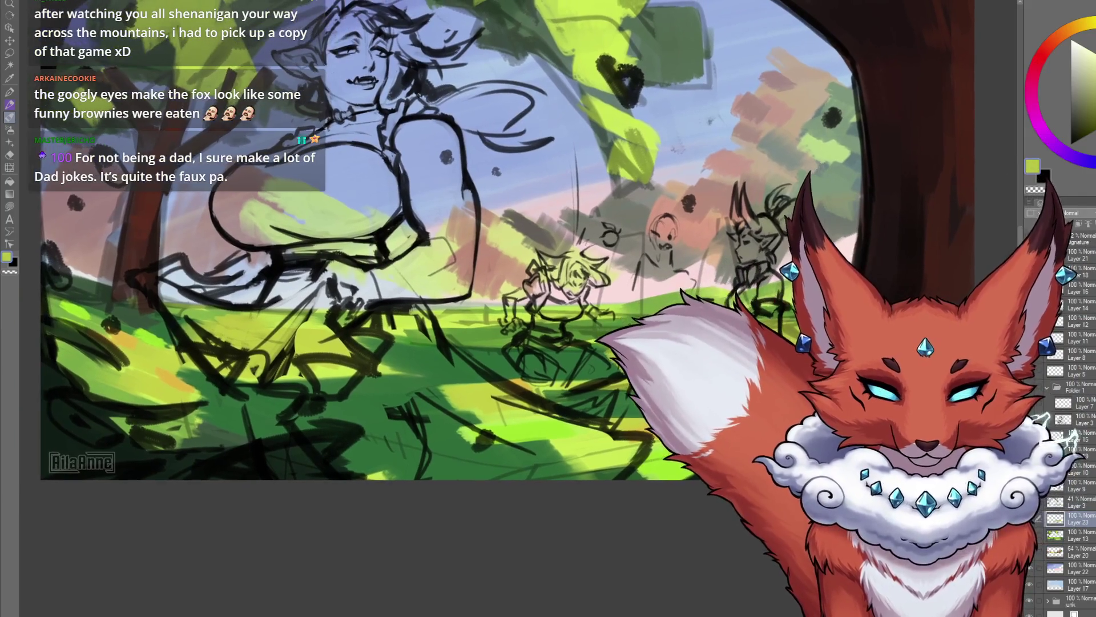
drag(581, 353, 684, 343)
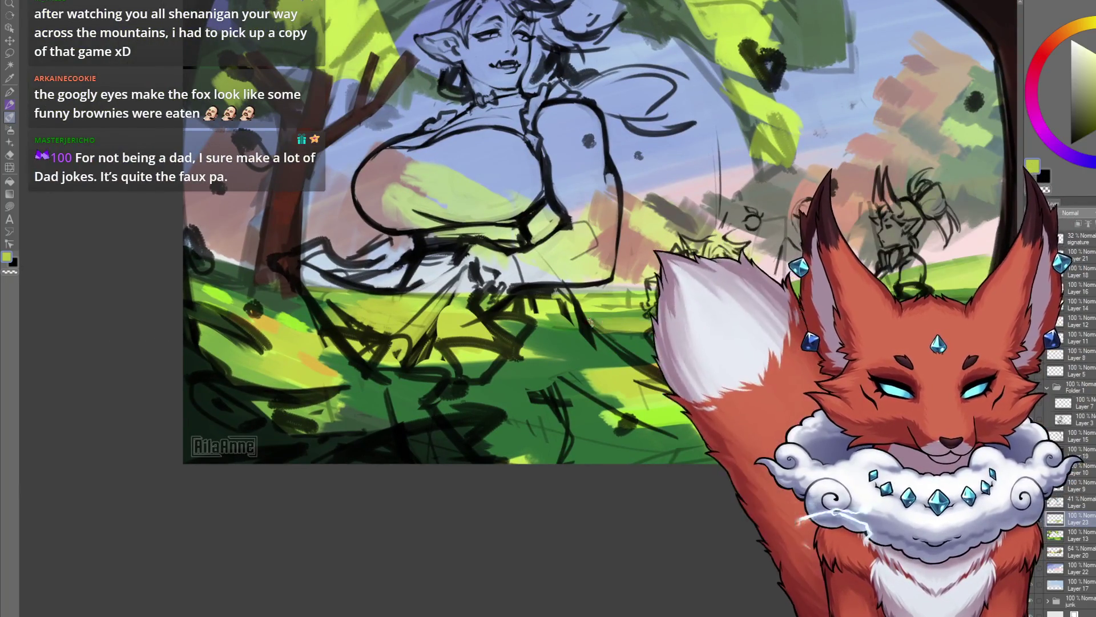
Step: Pick another darker green and zoom in toward the left side of the painting
alt+click(764, 315)
drag(786, 306, 617, 327)
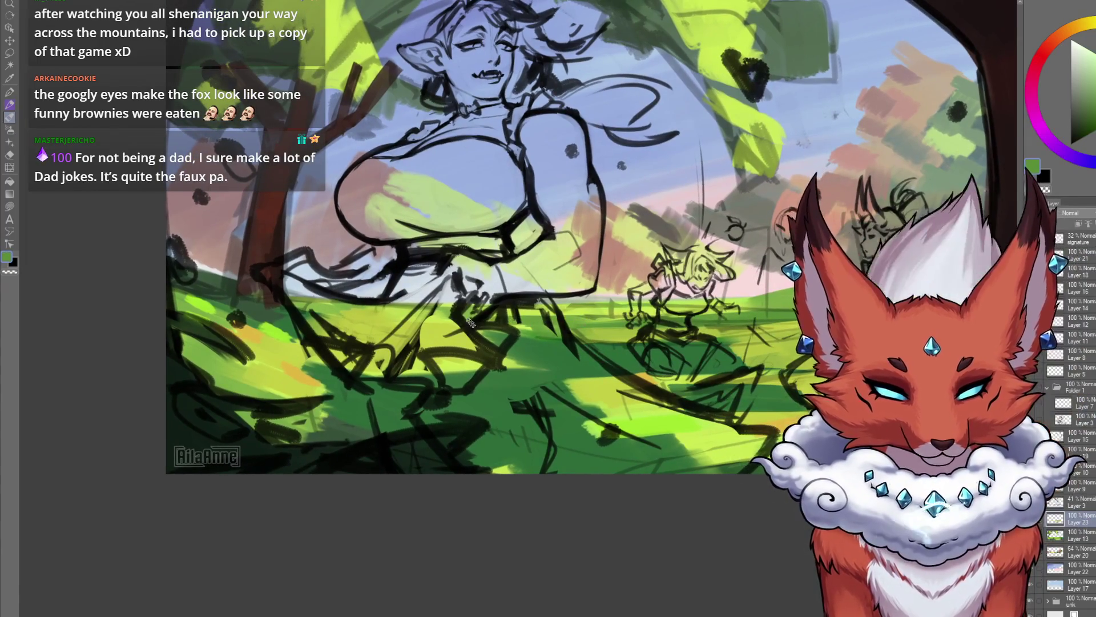
scroll(485, 411, up, 1)
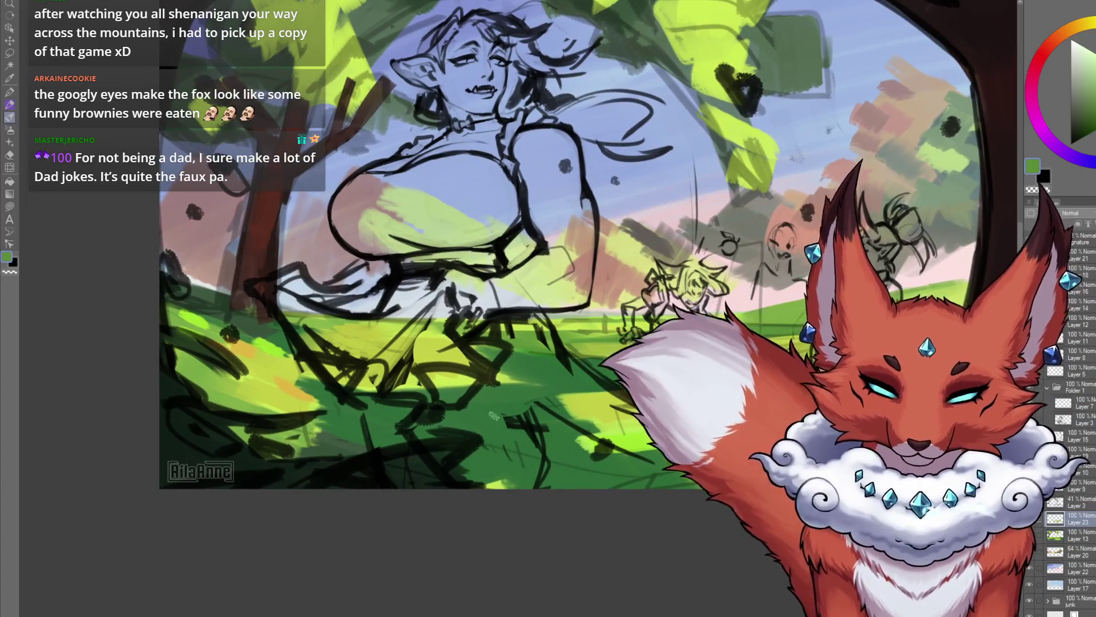
drag(477, 491, 458, 512)
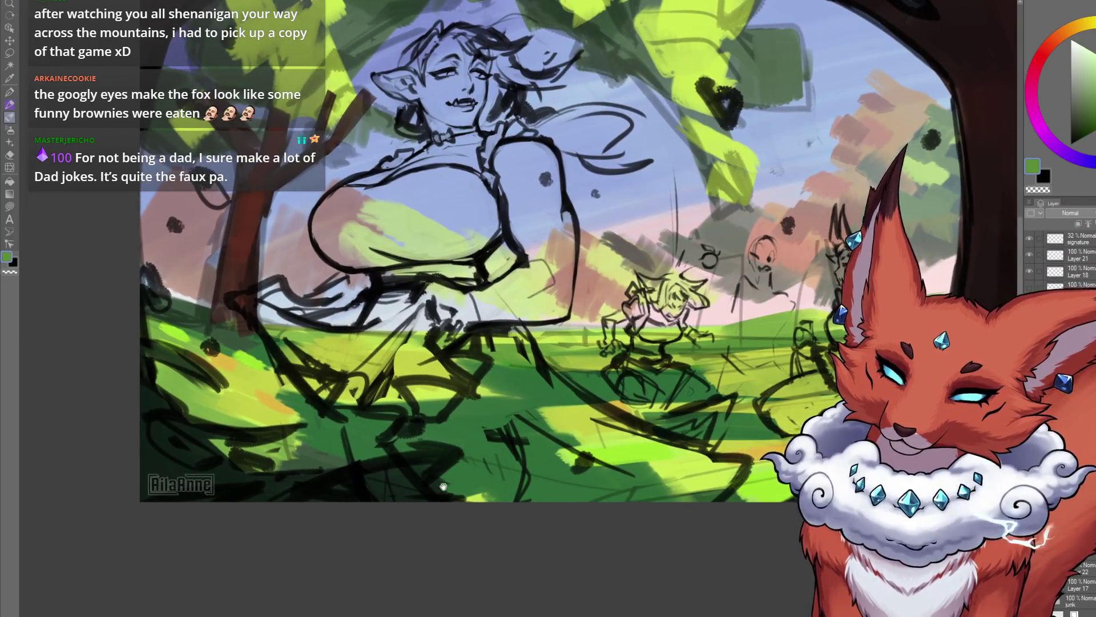
Step: Brush the left tree trunk with a reddish brown
drag(308, 364, 313, 366)
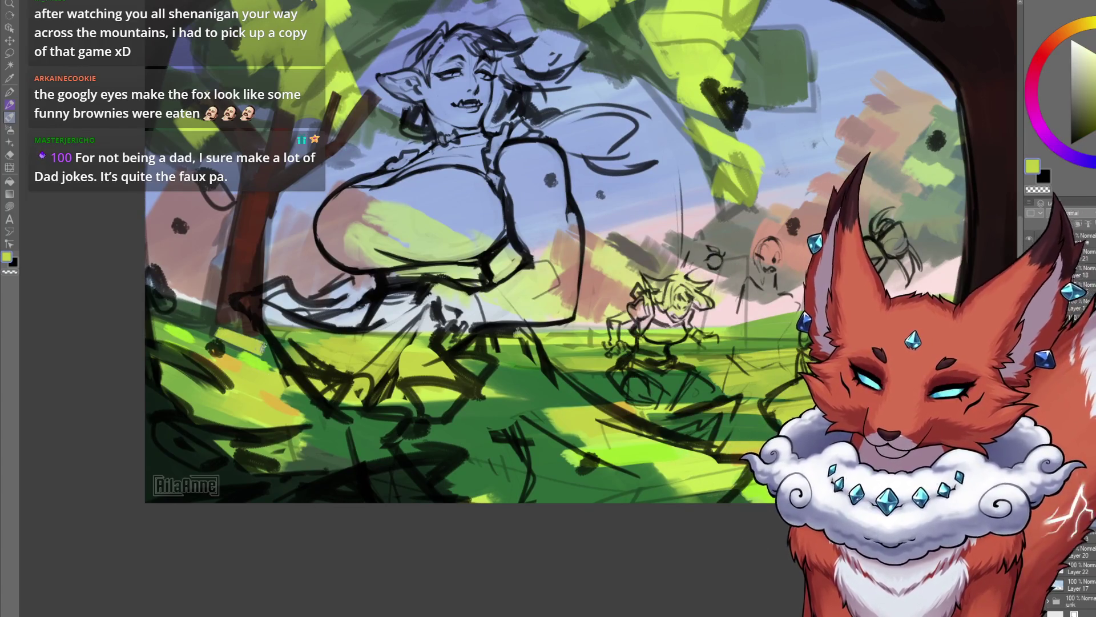
drag(299, 261, 309, 263)
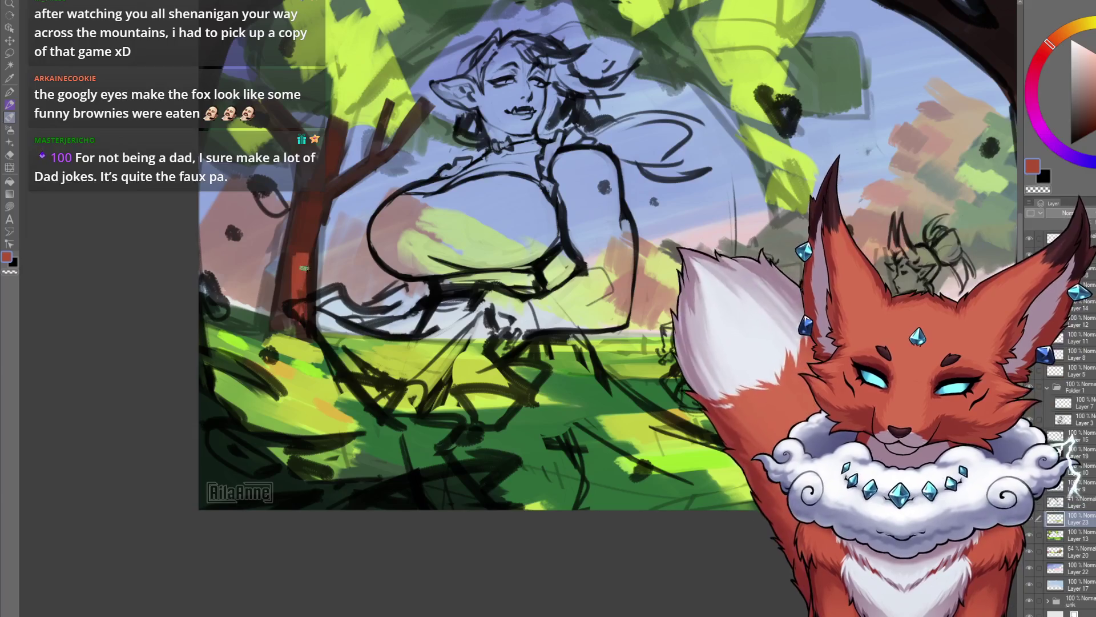
mouse_move(295, 313)
mouse_down()
mouse_move(299, 518)
mouse_move(365, 458)
mouse_move(313, 416)
mouse_up()
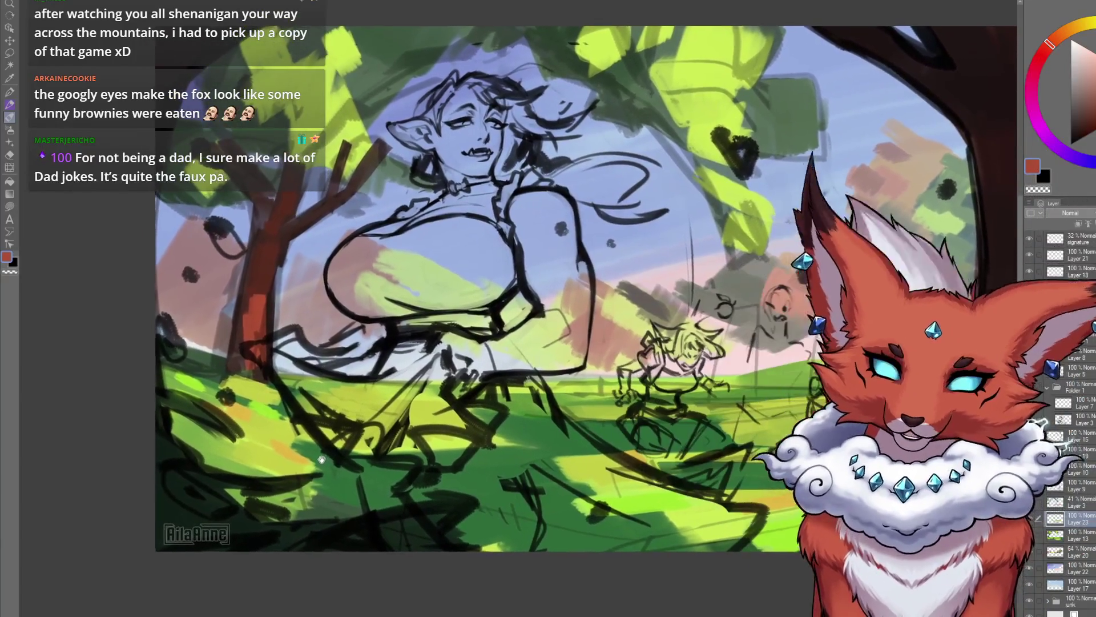
drag(322, 459, 323, 461)
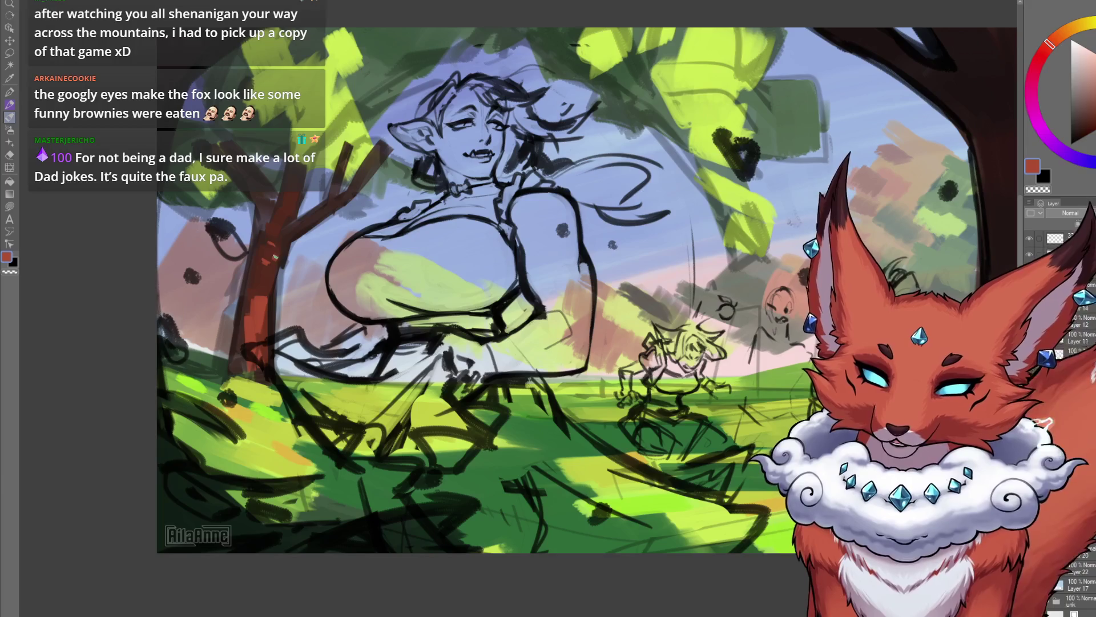
drag(298, 246, 291, 229)
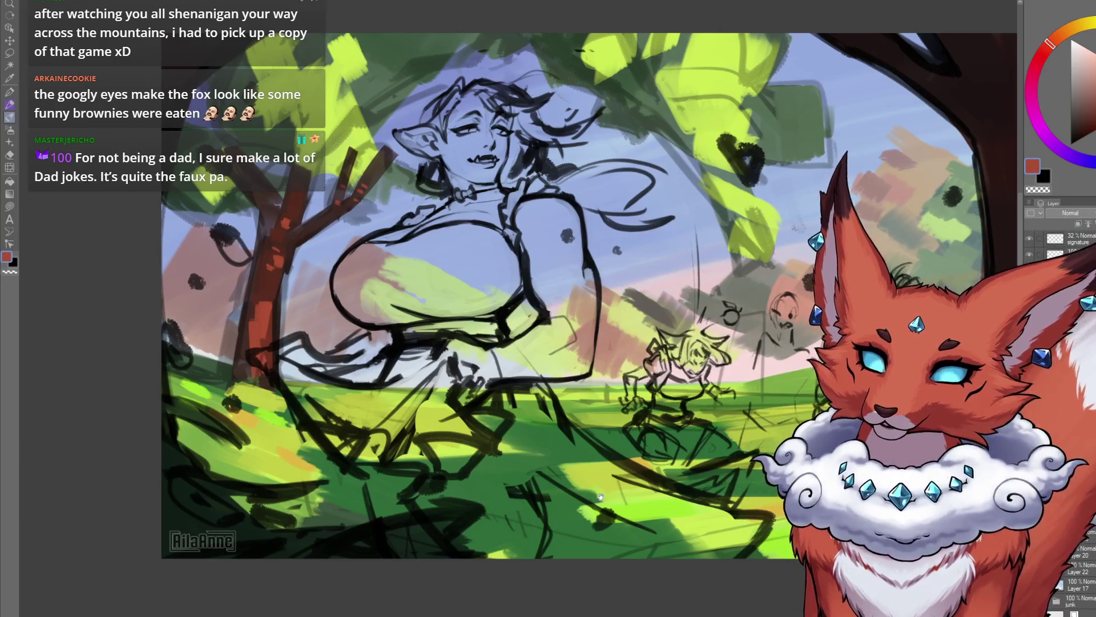
drag(601, 497, 590, 497)
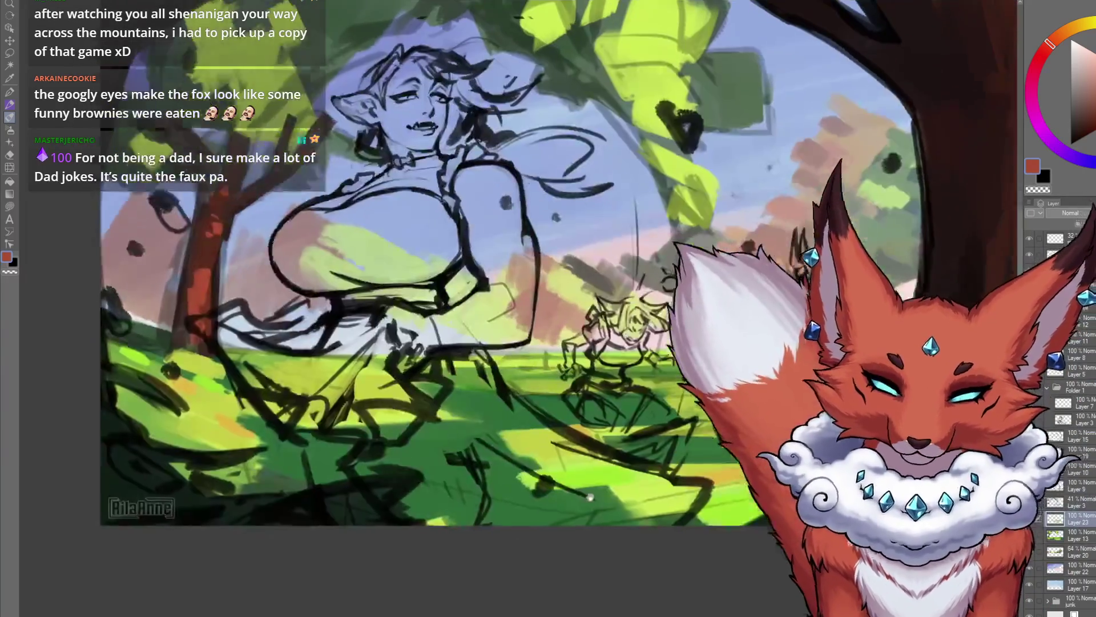
scroll(590, 497, down, 5)
scroll(586, 481, up, 2)
scroll(575, 482, up, 2)
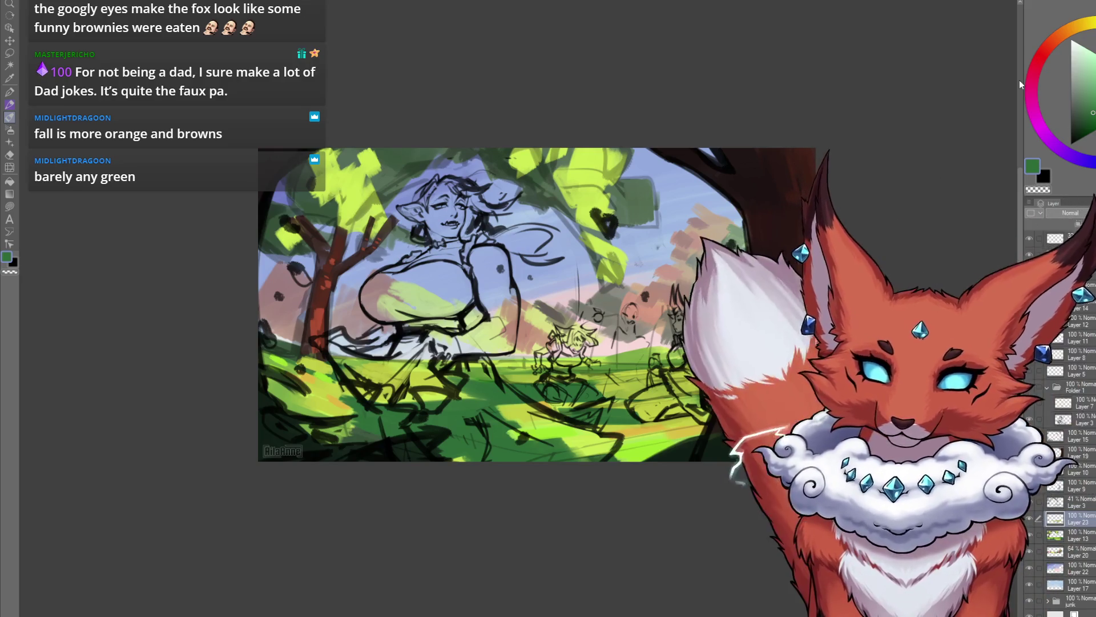
Step: Add a new Layer 24 directly above Layer 23 with Ctrl+Shift+N
key(ctrl+minus)
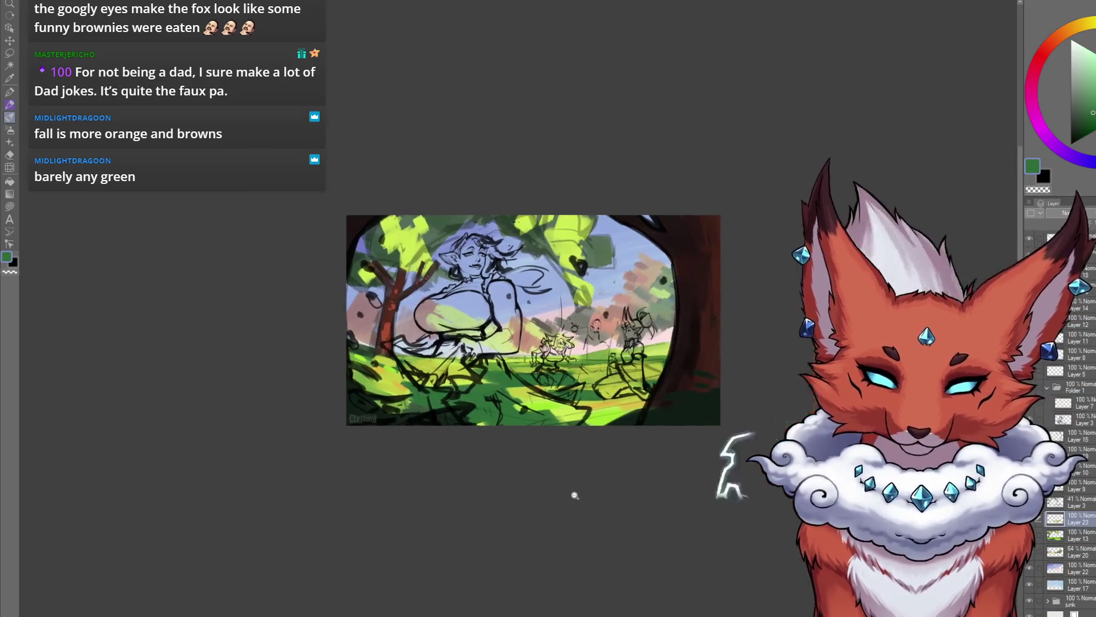
key(ctrl+plus)
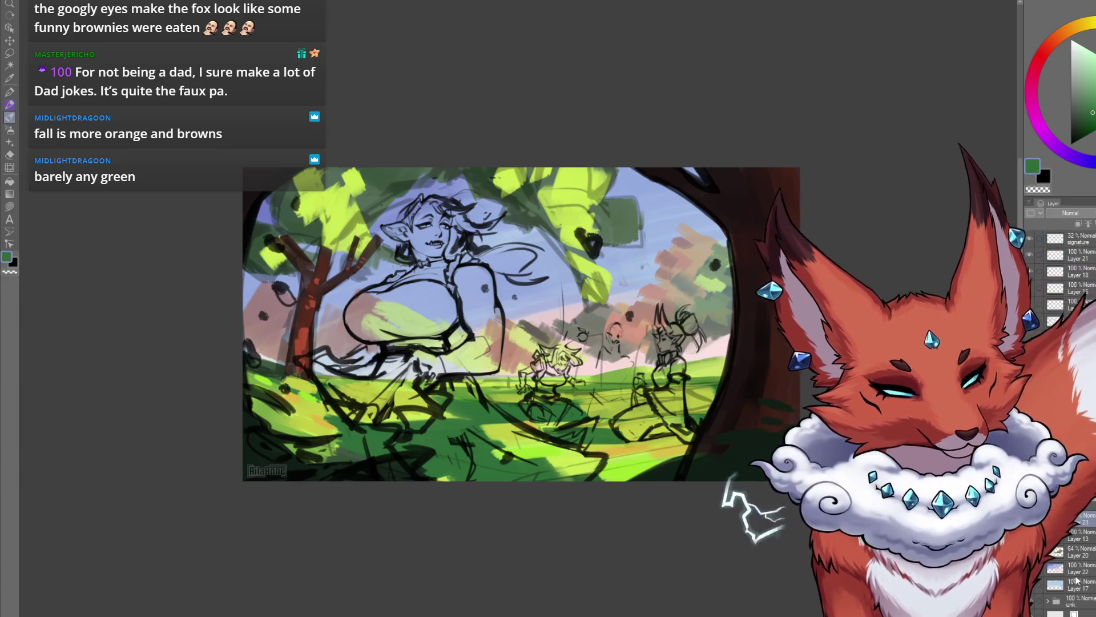
key(ctrl+shift+n)
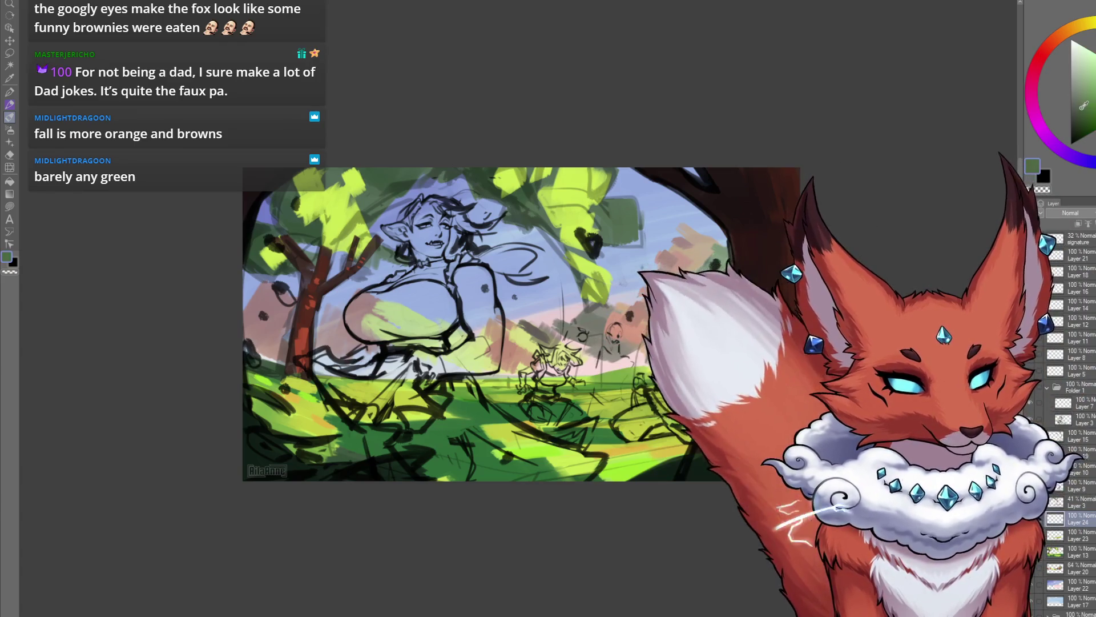
Step: Pick a duller dark green in the colour triangle
click(1079, 104)
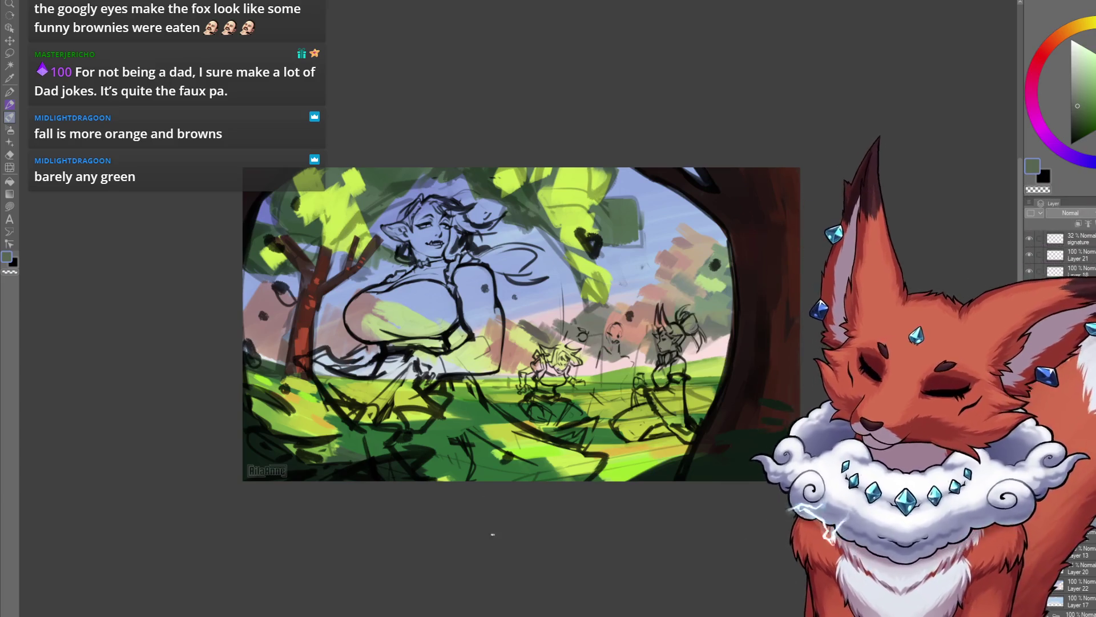
scroll(491, 534, down, 1)
click(1077, 116)
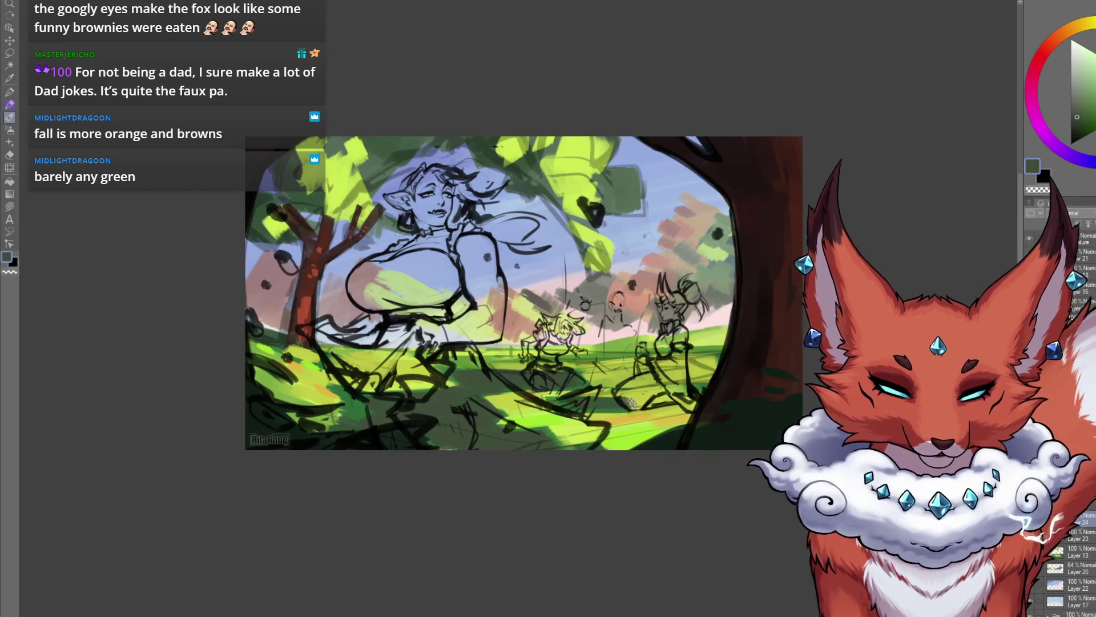
drag(583, 406, 645, 393)
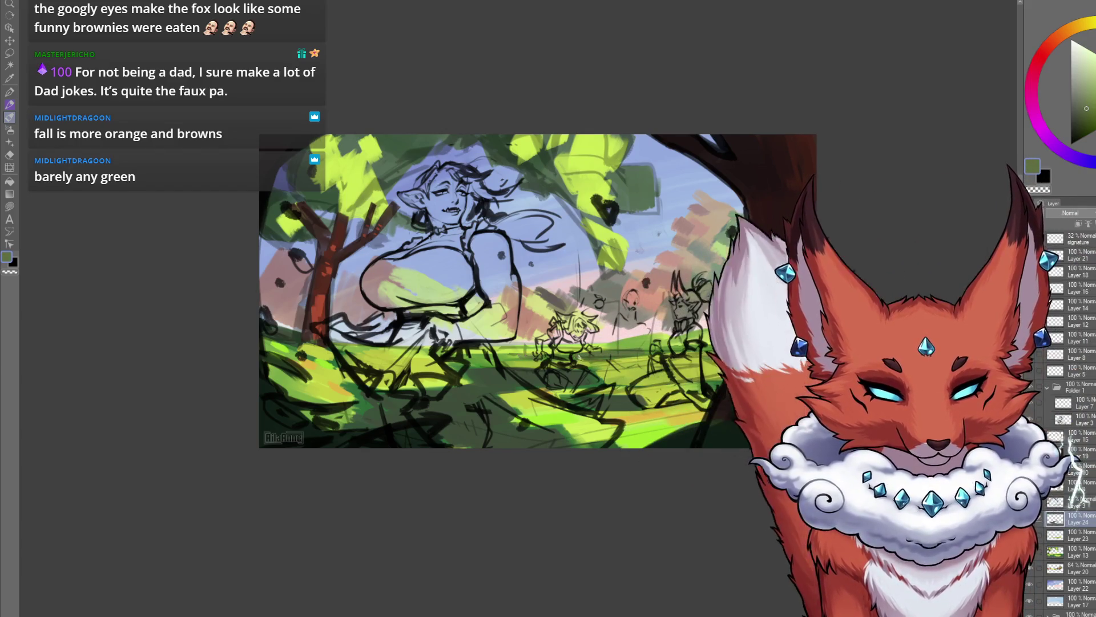
drag(527, 358, 534, 356)
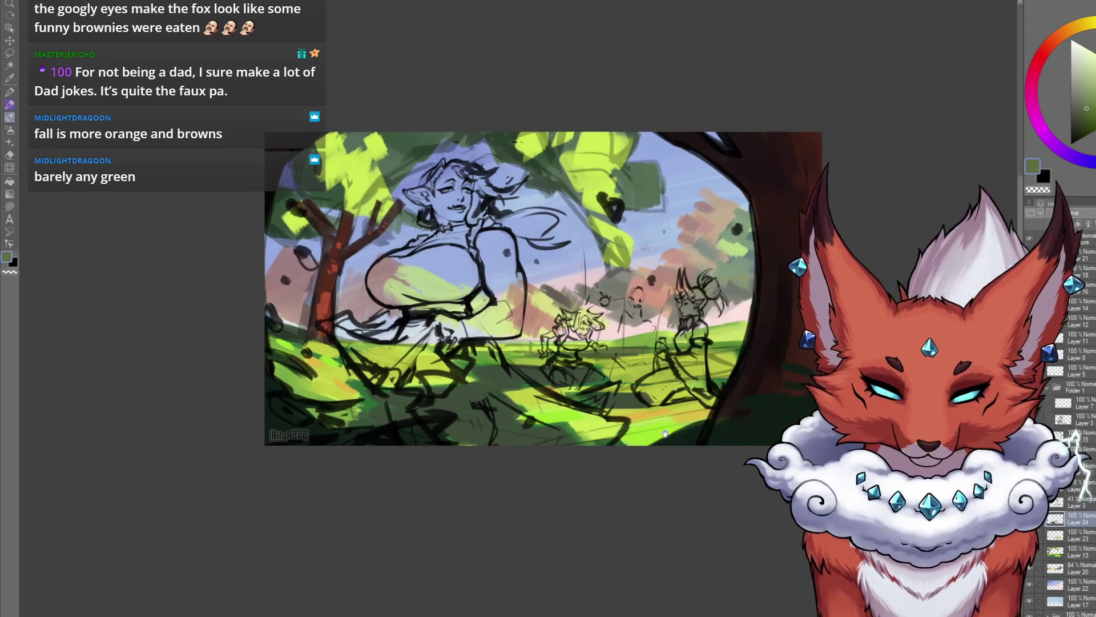
scroll(658, 396, up, 2)
drag(644, 387, 689, 380)
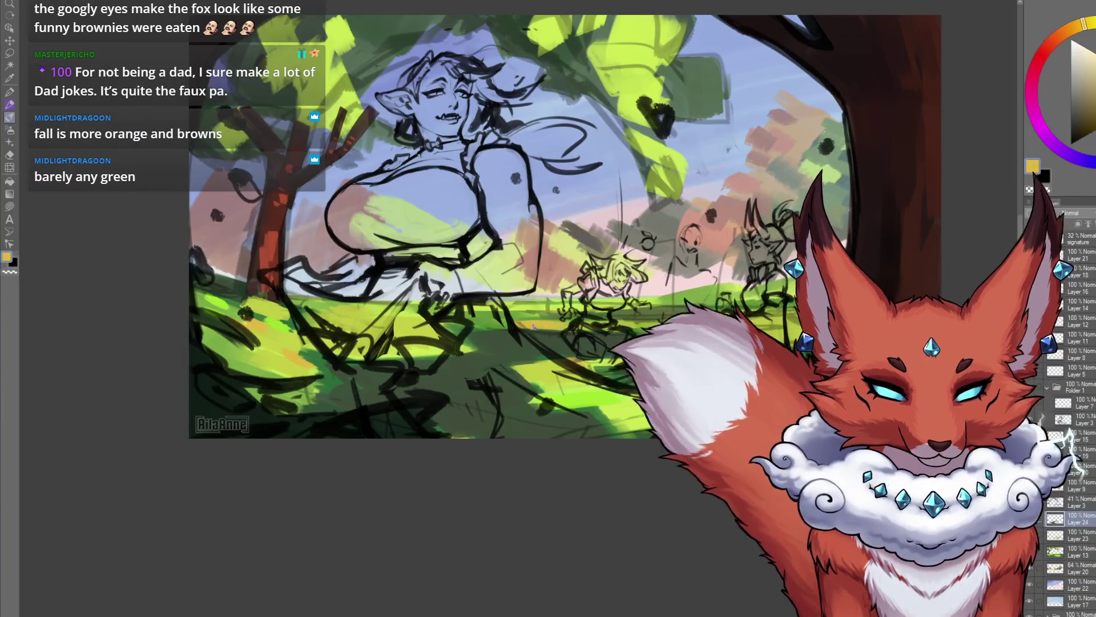
Step: Eyedrop yellow-orange, mustard and green from the foliage, ending on a dark muted green
drag(534, 326, 551, 333)
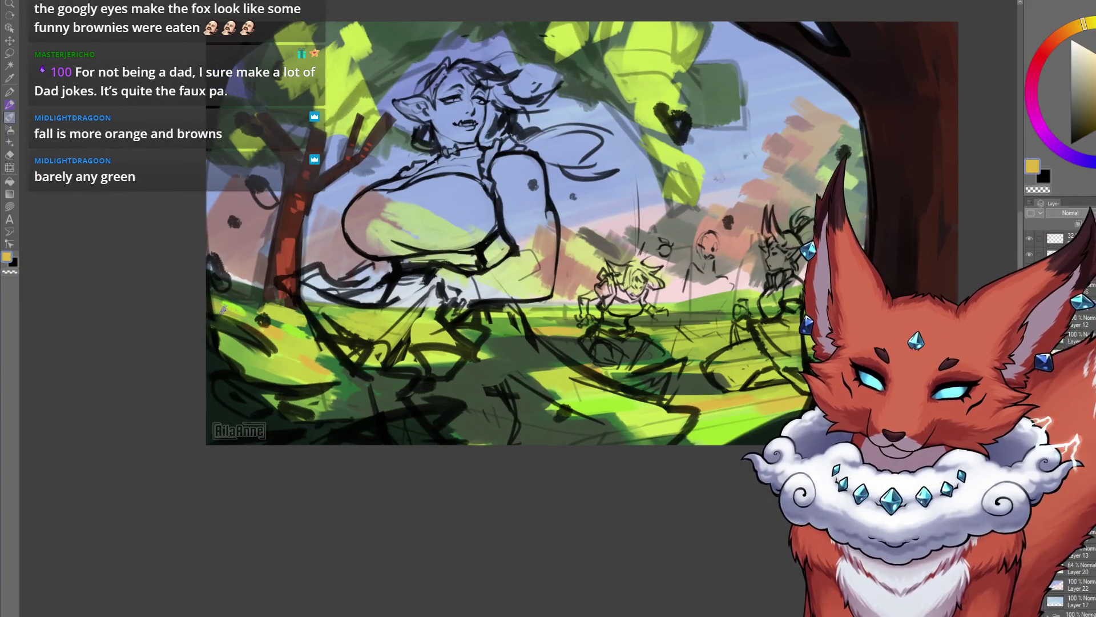
drag(401, 457, 387, 529)
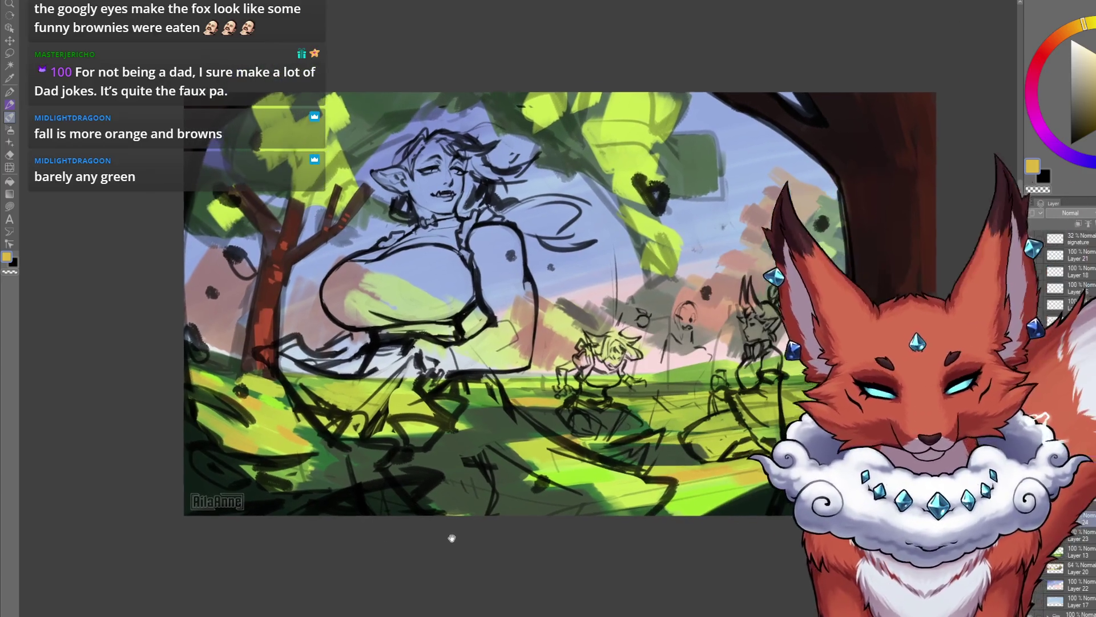
drag(418, 446, 402, 425)
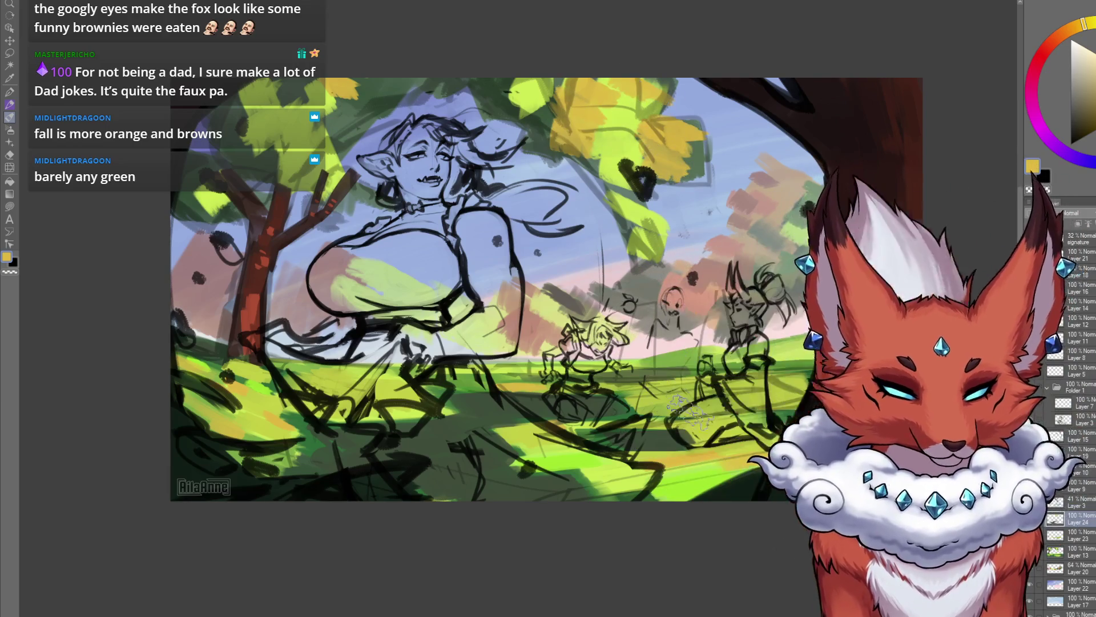
alt+click(608, 131)
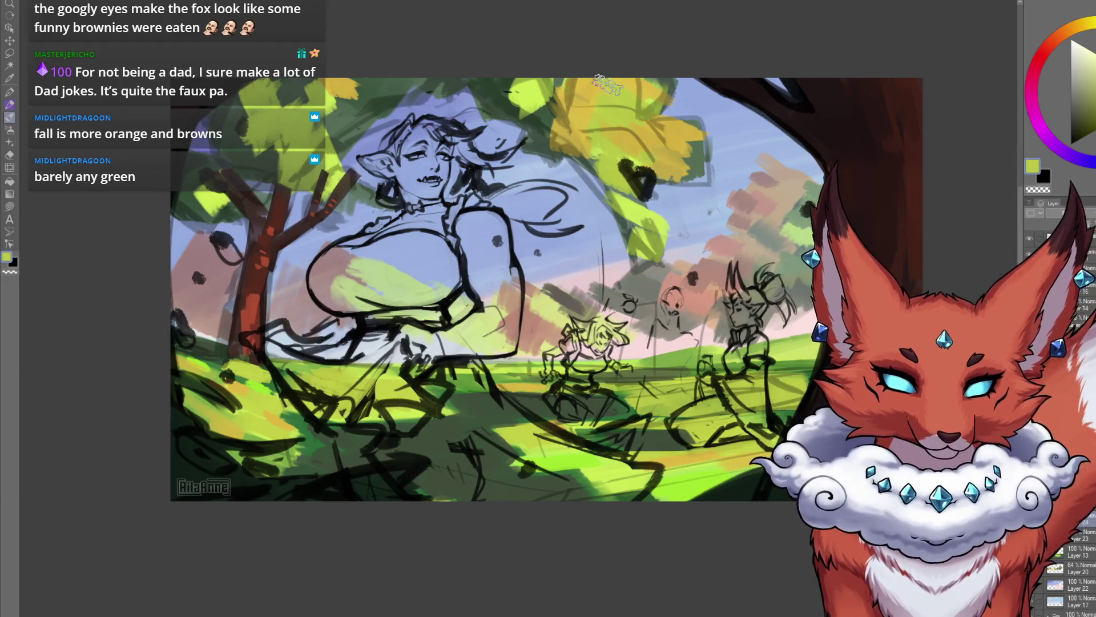
alt+click(676, 136)
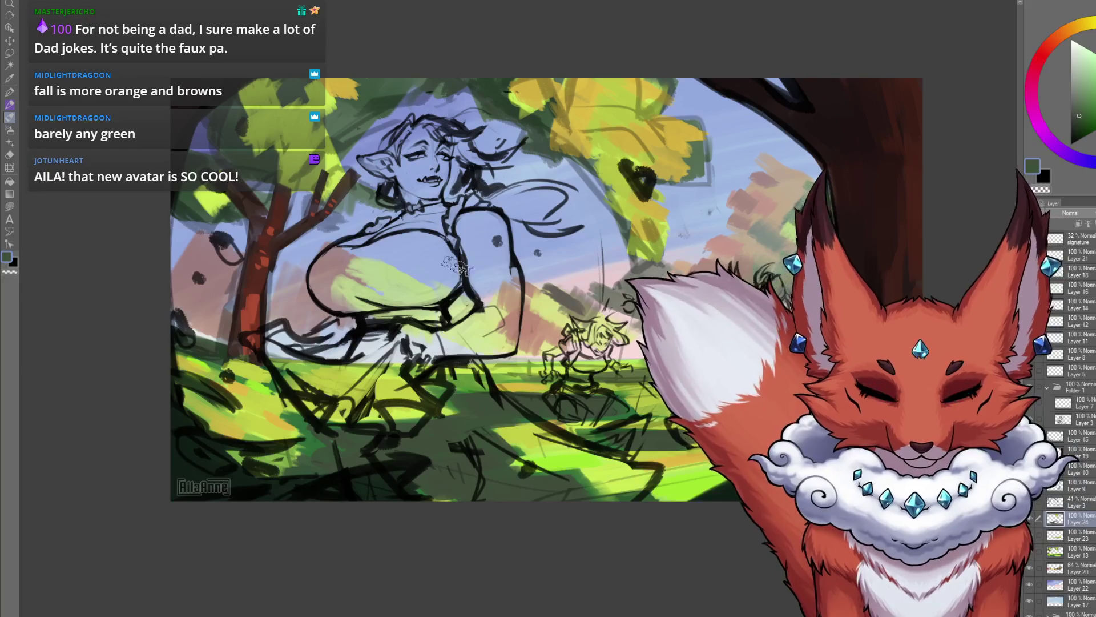
alt+click(497, 82)
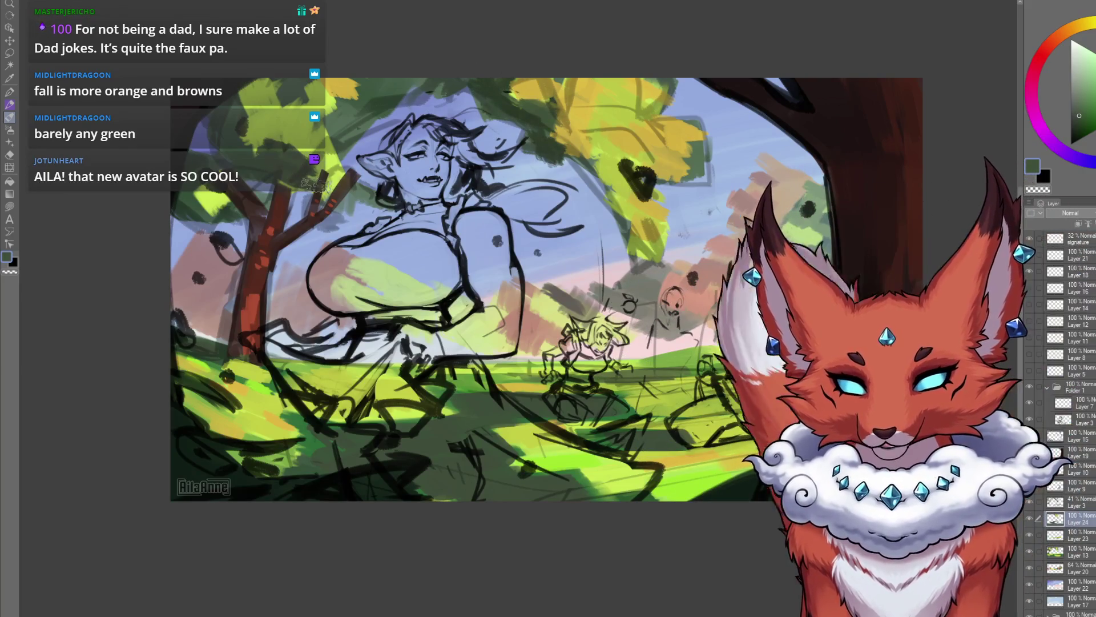
alt+click(297, 133)
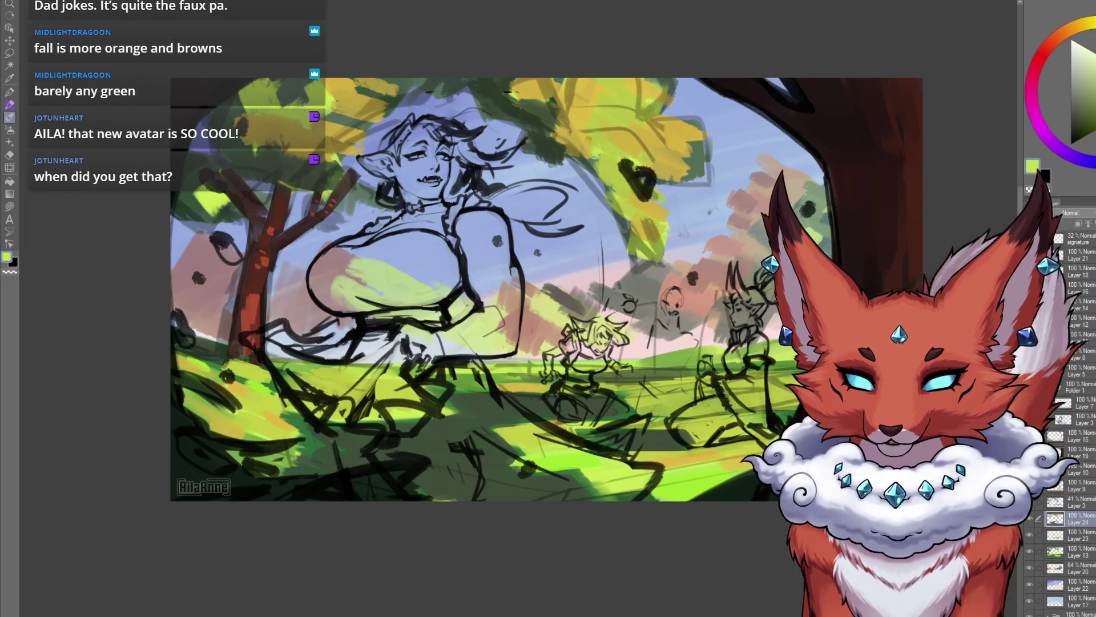
alt+click(268, 126)
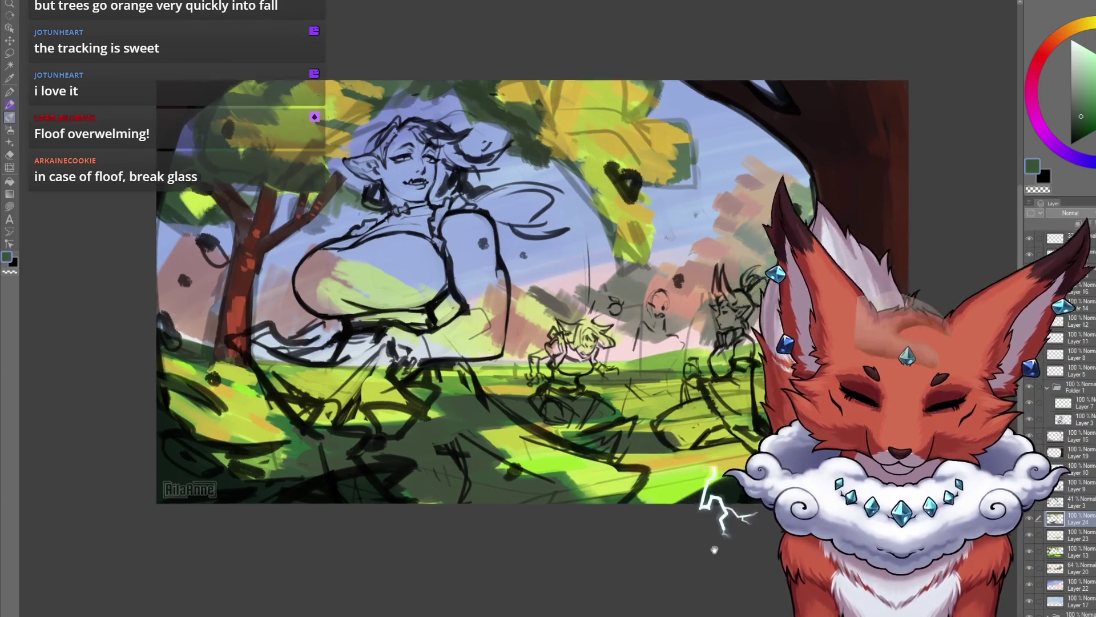
drag(717, 551, 634, 543)
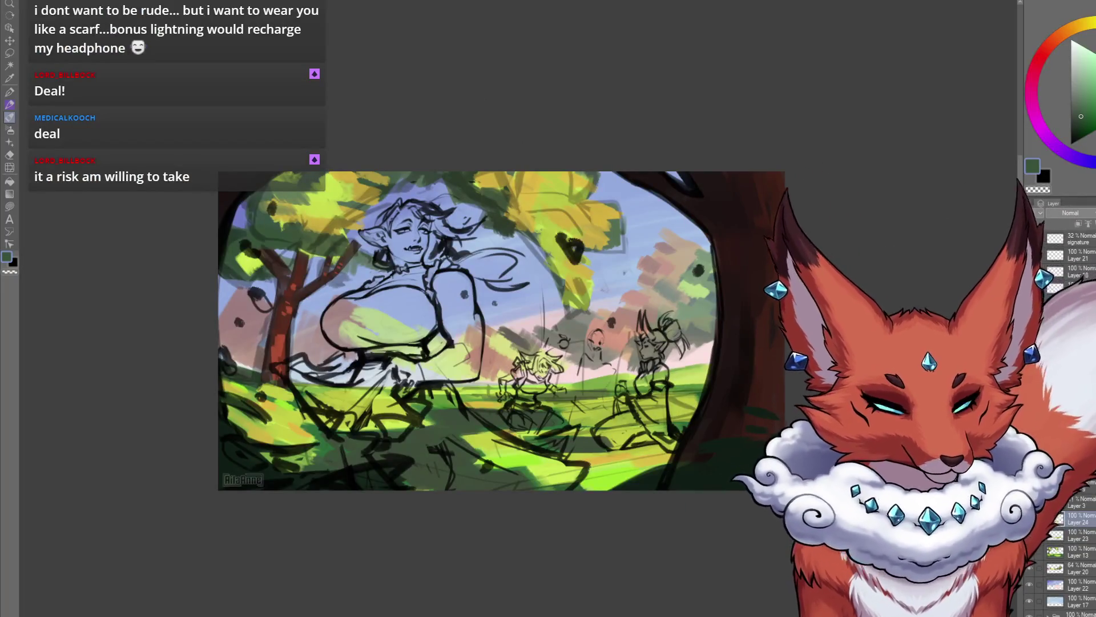
Step: Add a new layer for the fruit and set the colour to pure bright red
key(ctrl+shift+n)
click(1046, 56)
click(1093, 92)
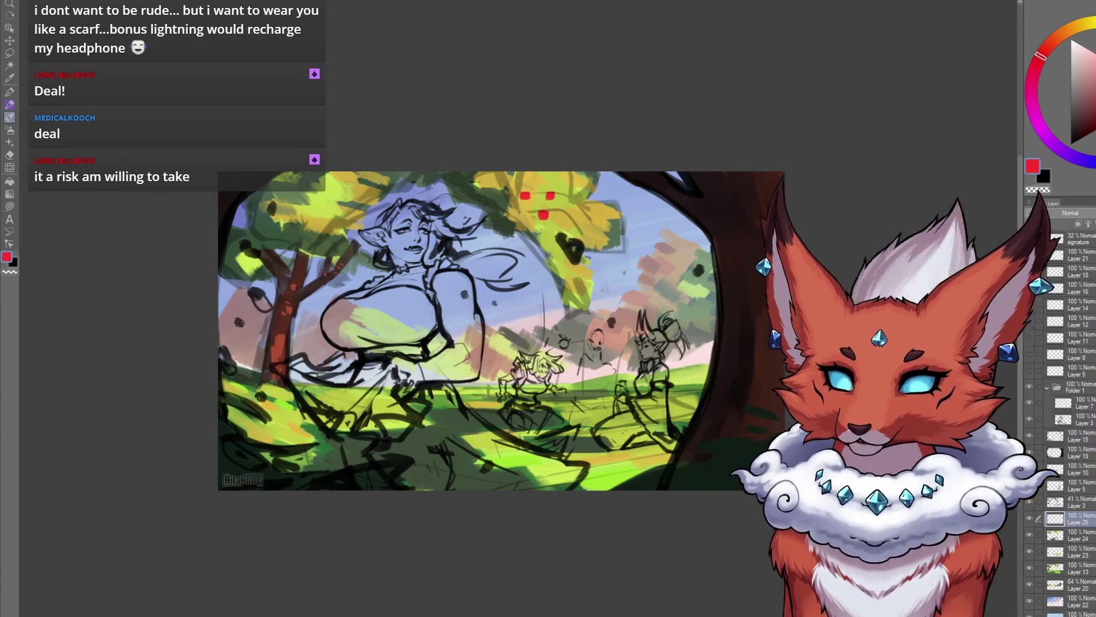
Step: Dab red fruit dots onto the central yellow tree's foliage
scroll(554, 197, up, 3)
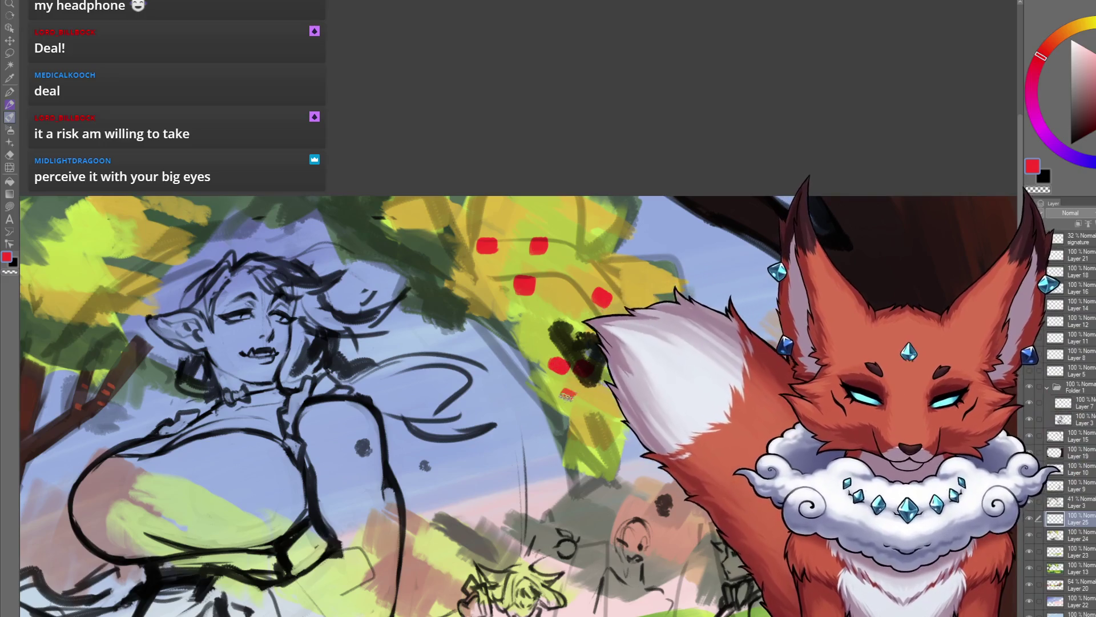
click(607, 422)
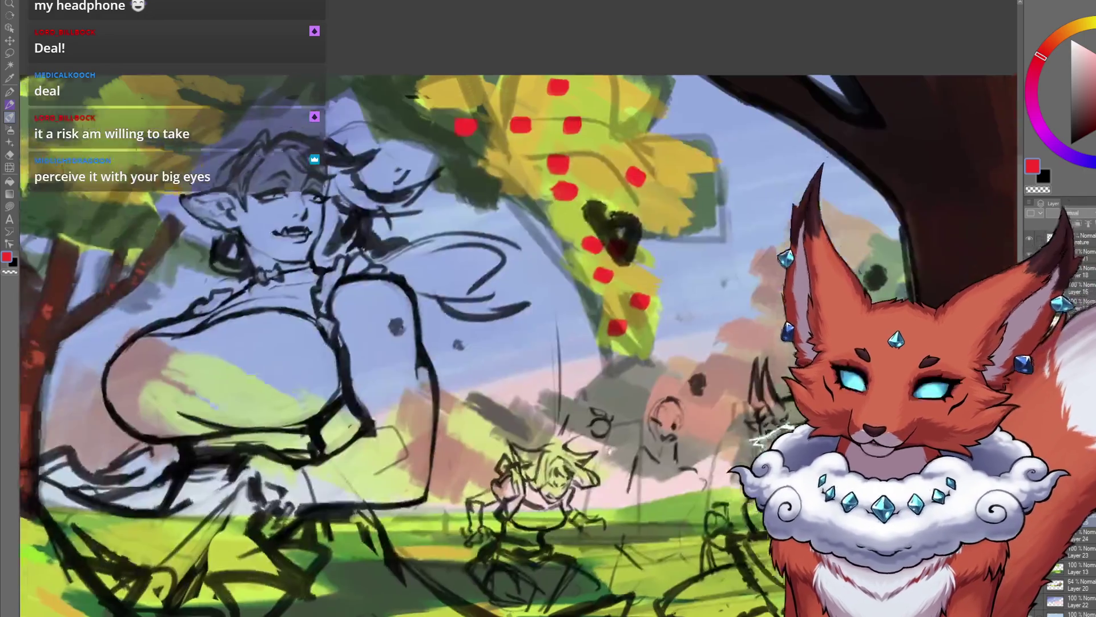
mouse_move(543, 384)
mouse_down()
mouse_move(610, 474)
mouse_move(599, 468)
mouse_move(556, 515)
mouse_move(487, 293)
mouse_up()
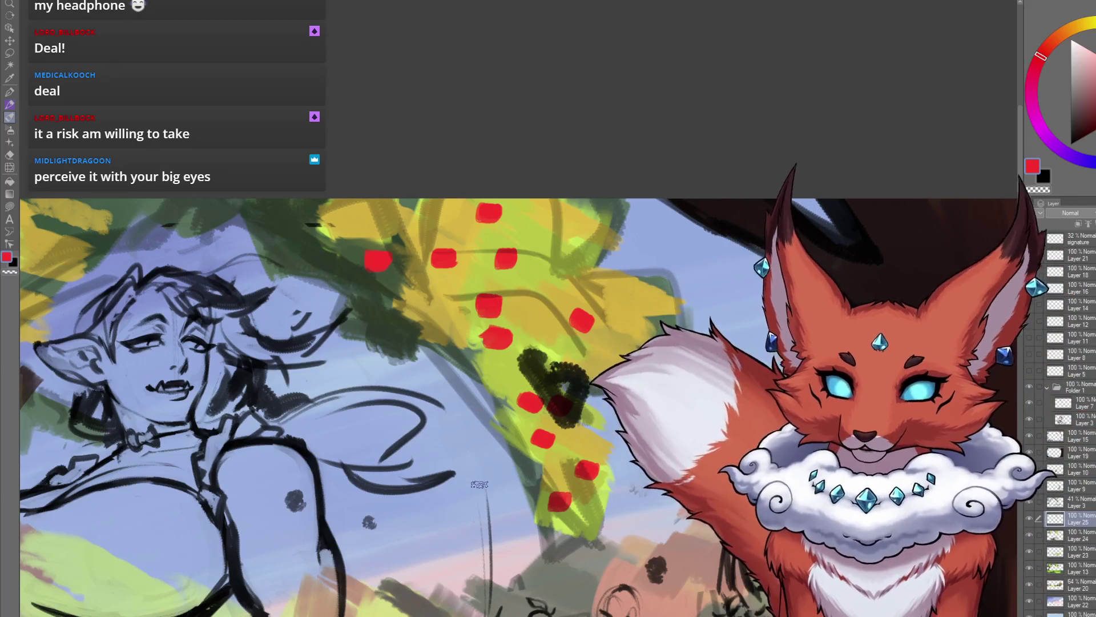
mouse_move(523, 407)
mouse_down()
mouse_move(567, 523)
mouse_move(536, 493)
mouse_up()
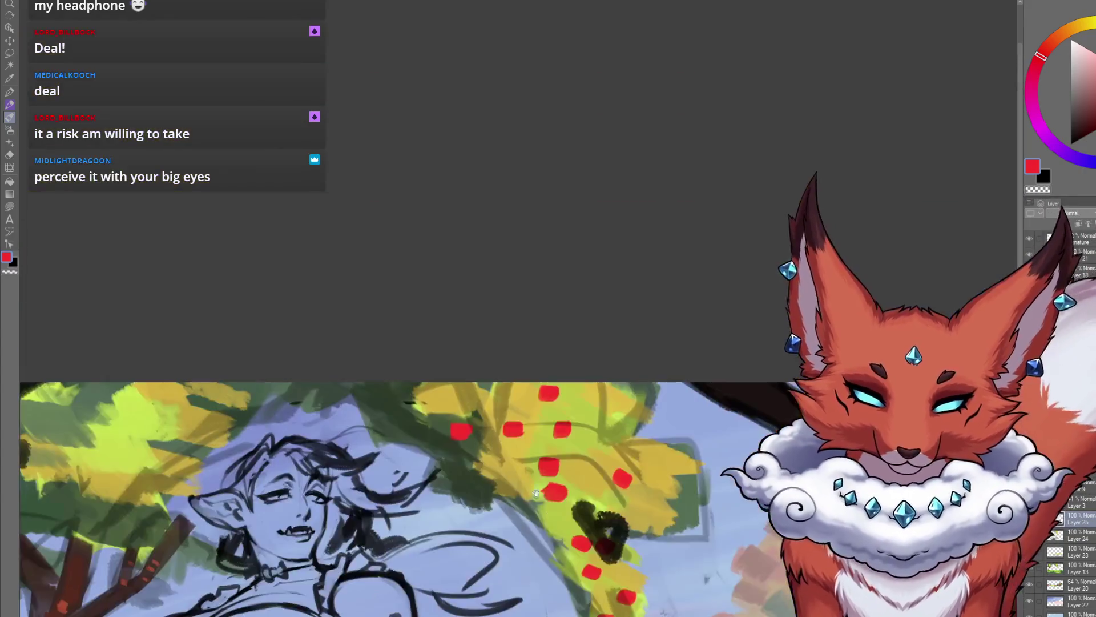
mouse_move(536, 493)
mouse_down()
mouse_move(586, 452)
mouse_move(591, 394)
mouse_up()
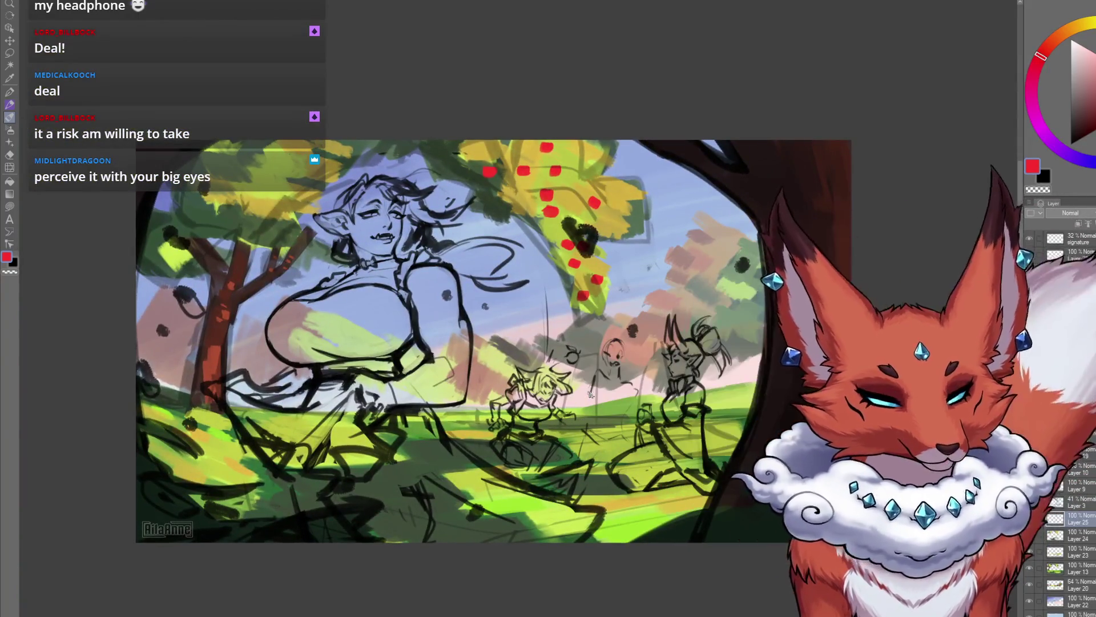
Step: Group Layers 24, 23 and 13 into Folder 2, collapse it and duplicate it
click(1028, 519)
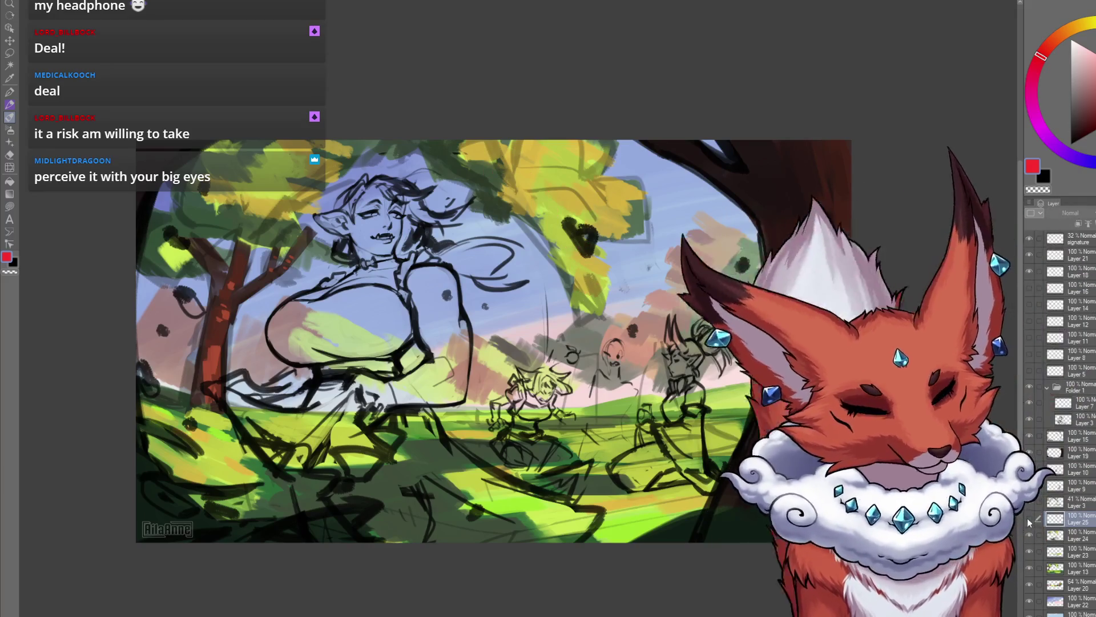
click(1028, 519)
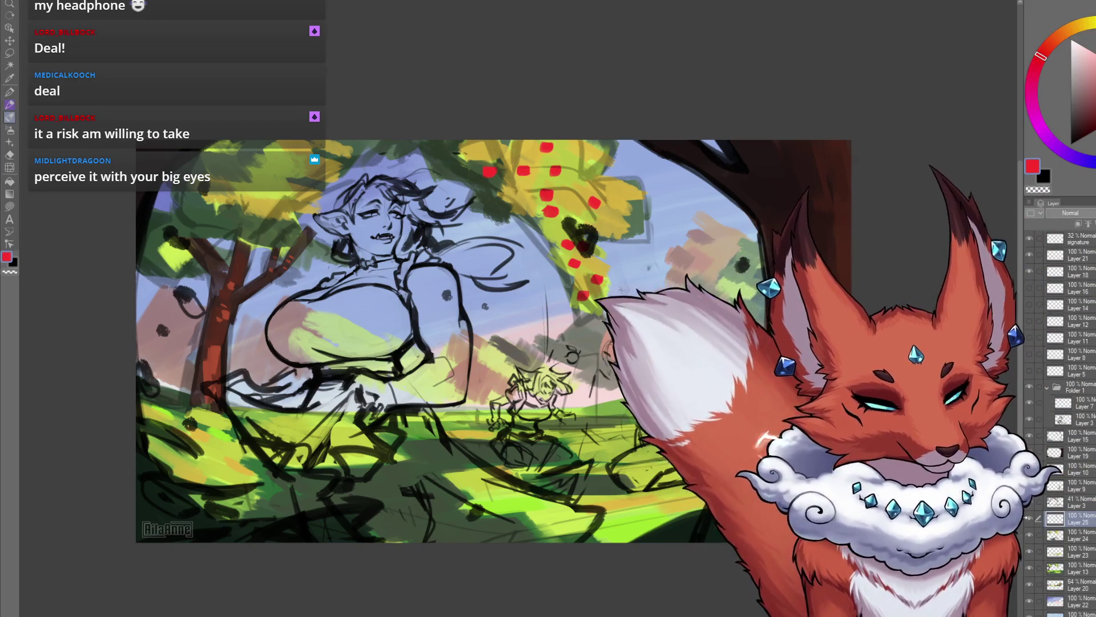
click(1075, 567)
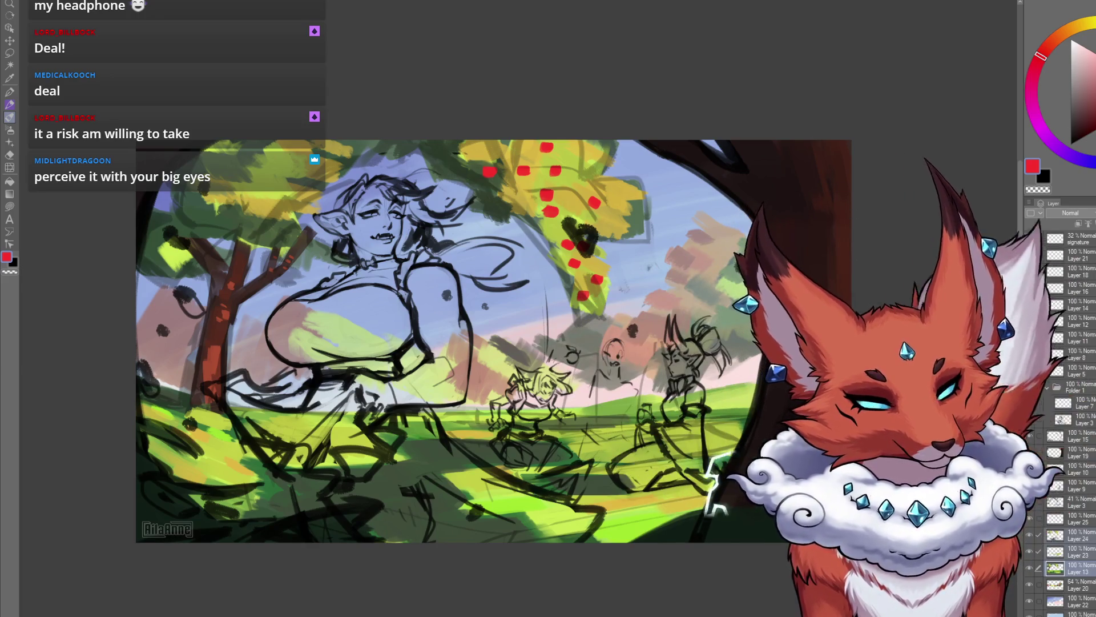
key(ctrl+g)
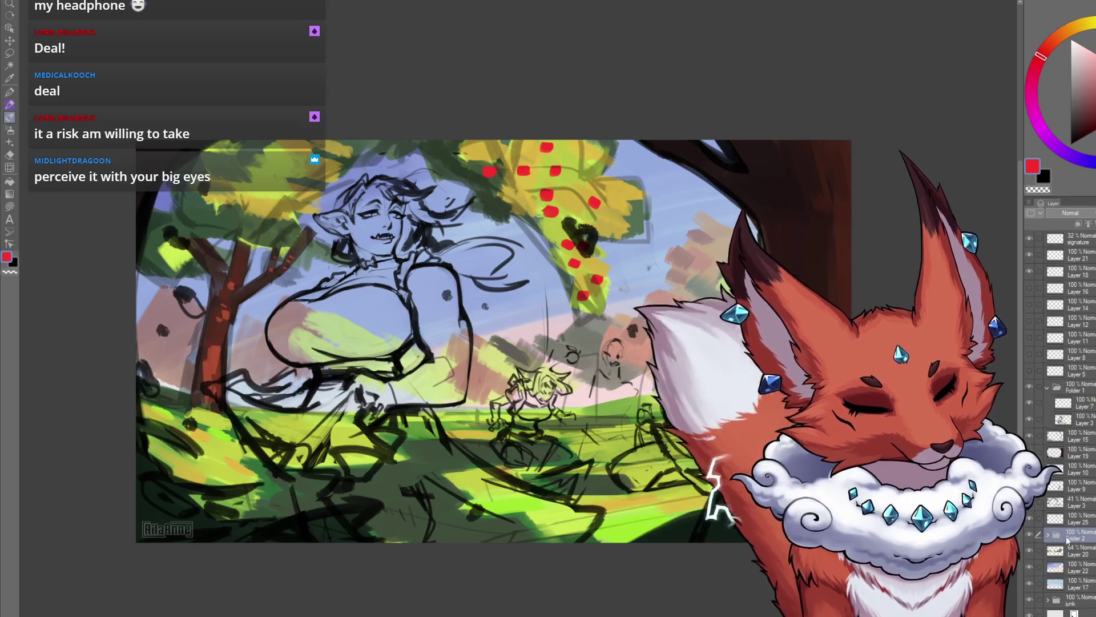
click(1047, 535)
key(ctrl+g)
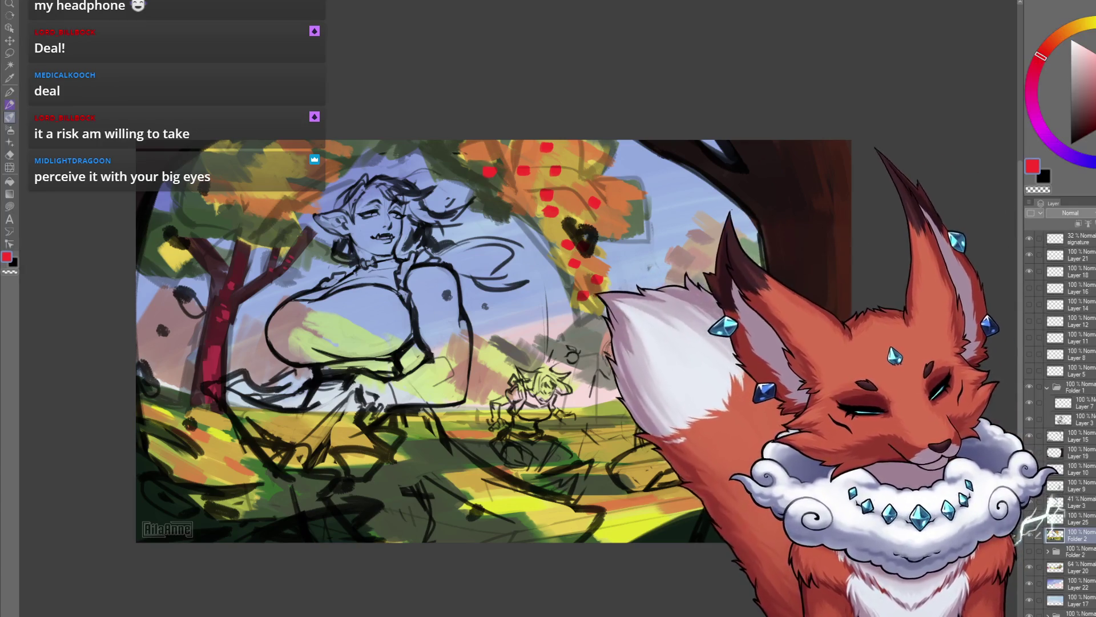
click(1029, 535)
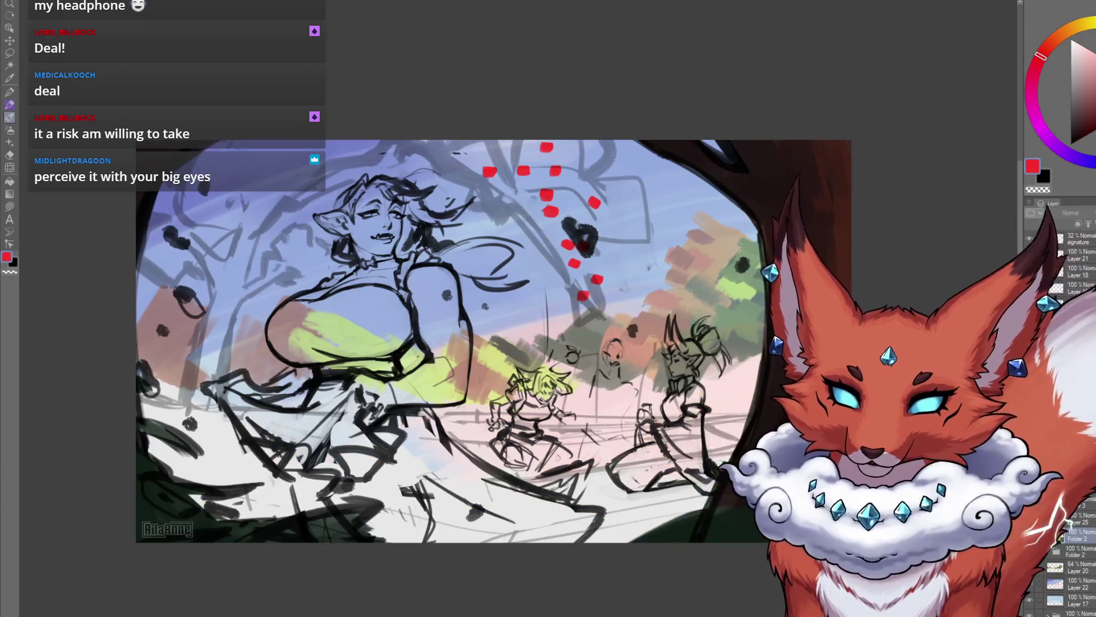
click(1030, 535)
scroll(455, 358, up, 2)
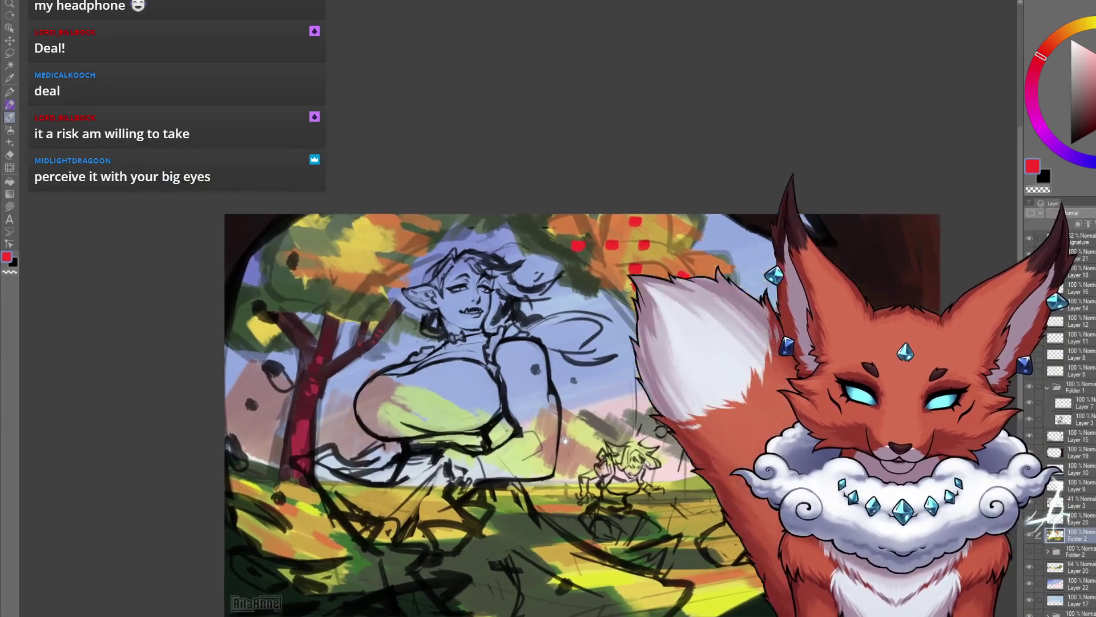
scroll(454, 357, up, 2)
scroll(454, 358, up, 3)
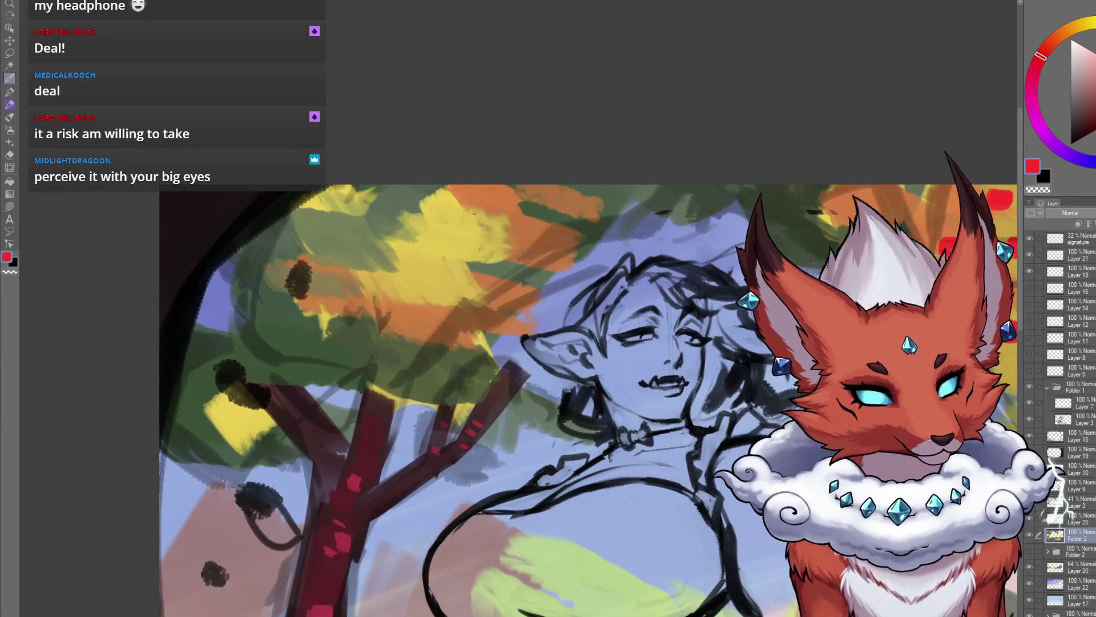
alt+click(410, 350)
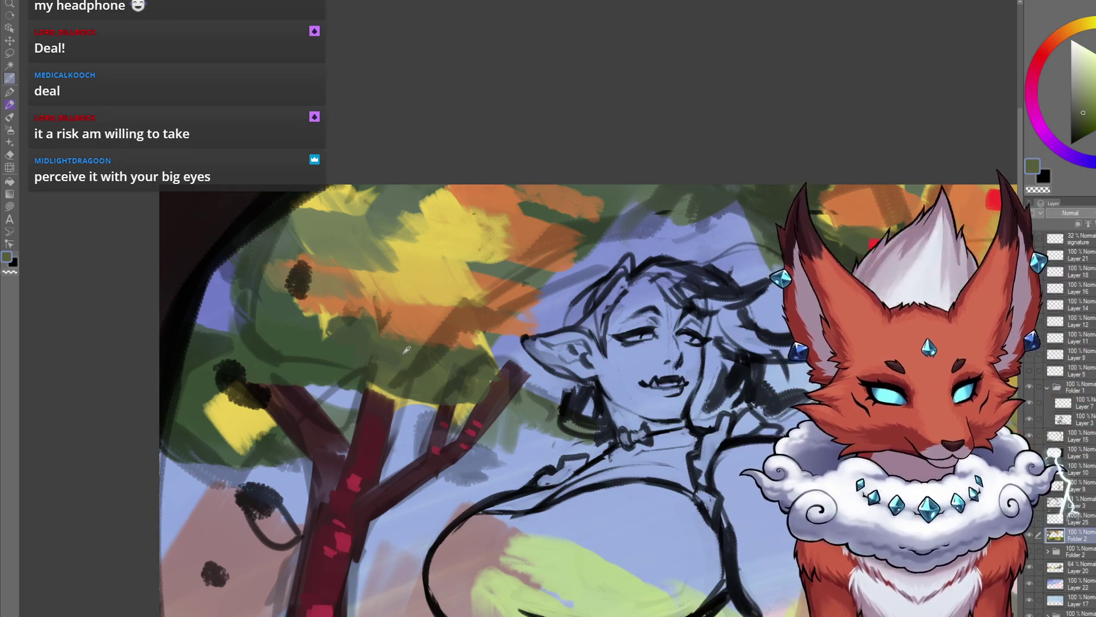
alt+click(353, 345)
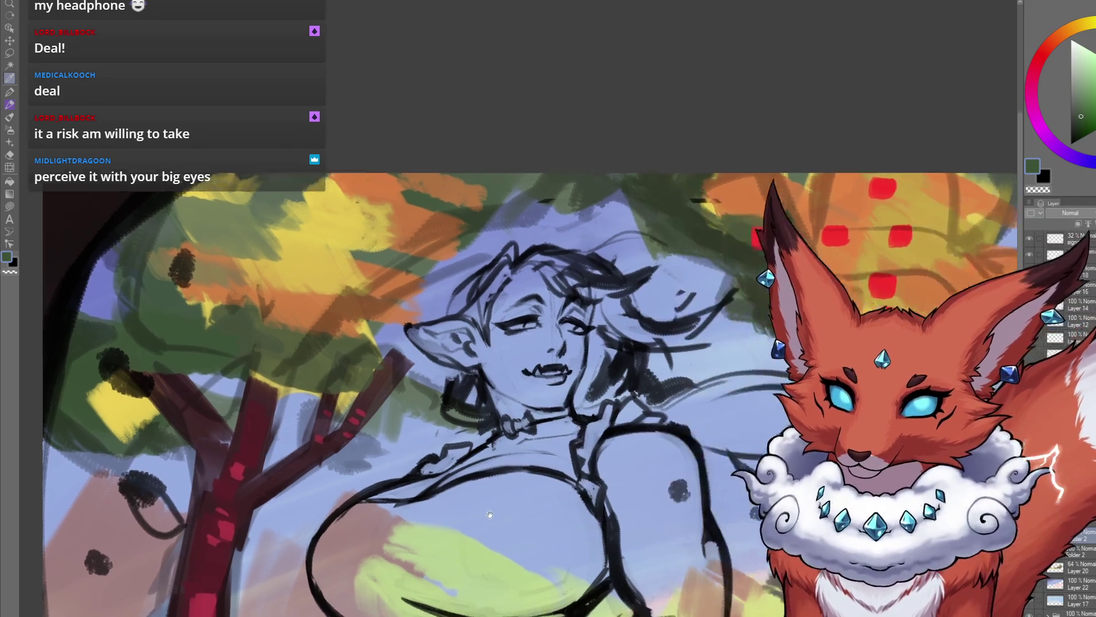
drag(468, 445, 204, 411)
alt+click(532, 199)
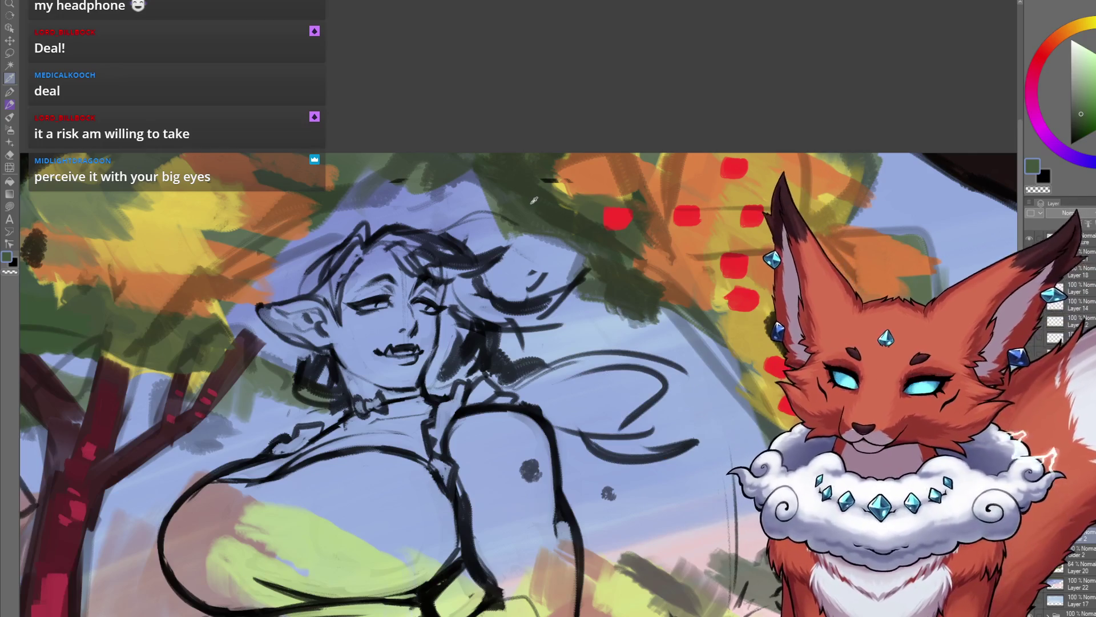
alt+click(708, 170)
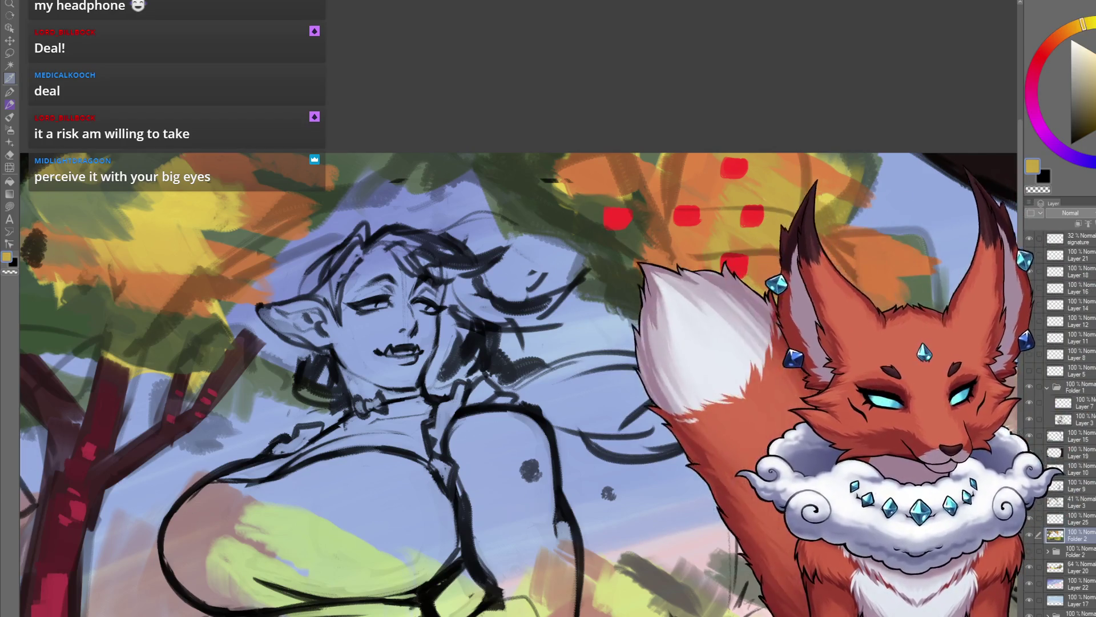
key(ctrl+0)
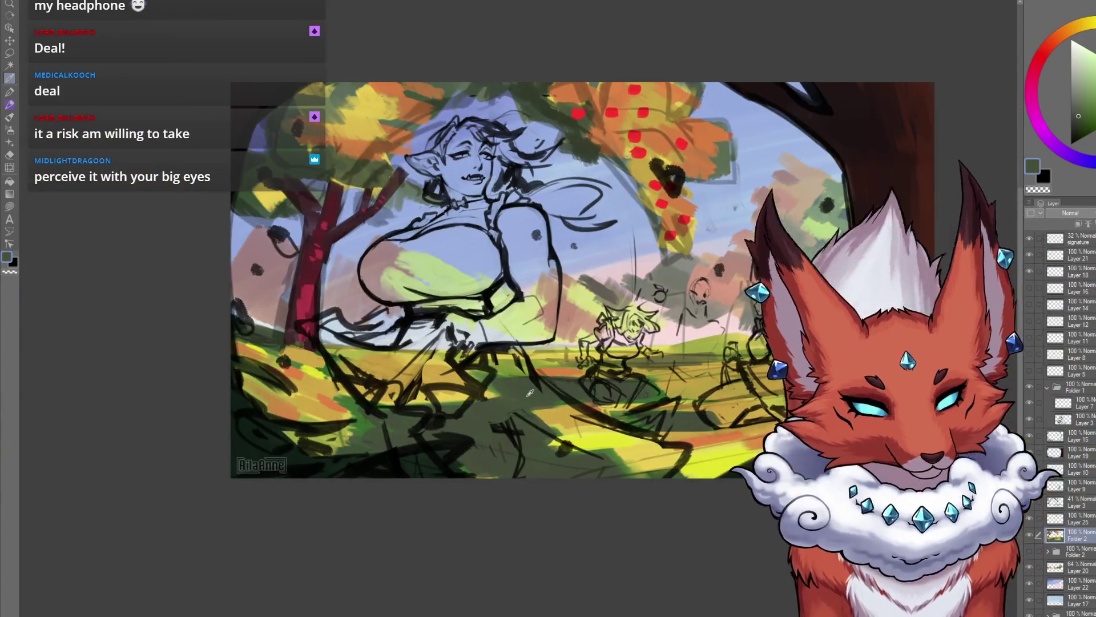
Step: Zoom out to the full canvas and make Layer 20 active for the pink background foliage
scroll(558, 453, up, 5)
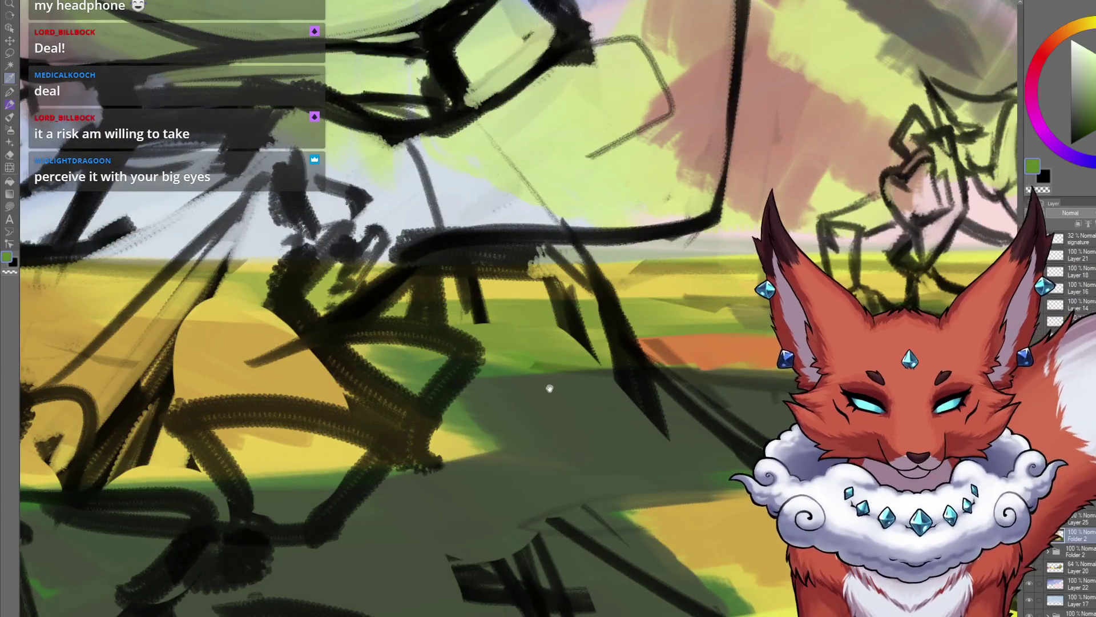
scroll(550, 388, down, 6)
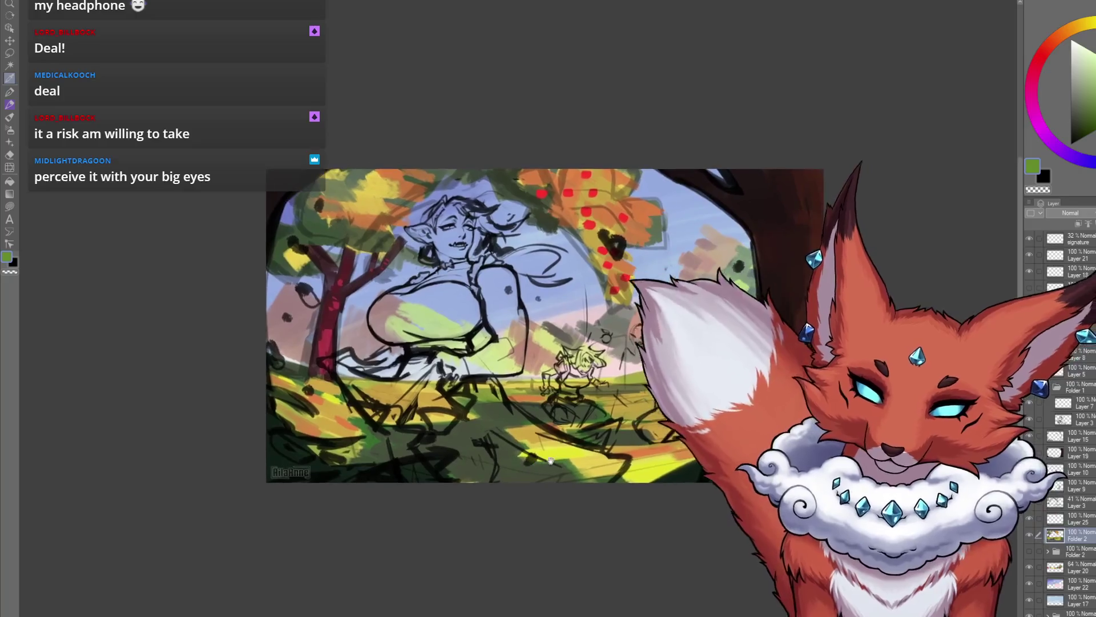
scroll(550, 460, up, 1)
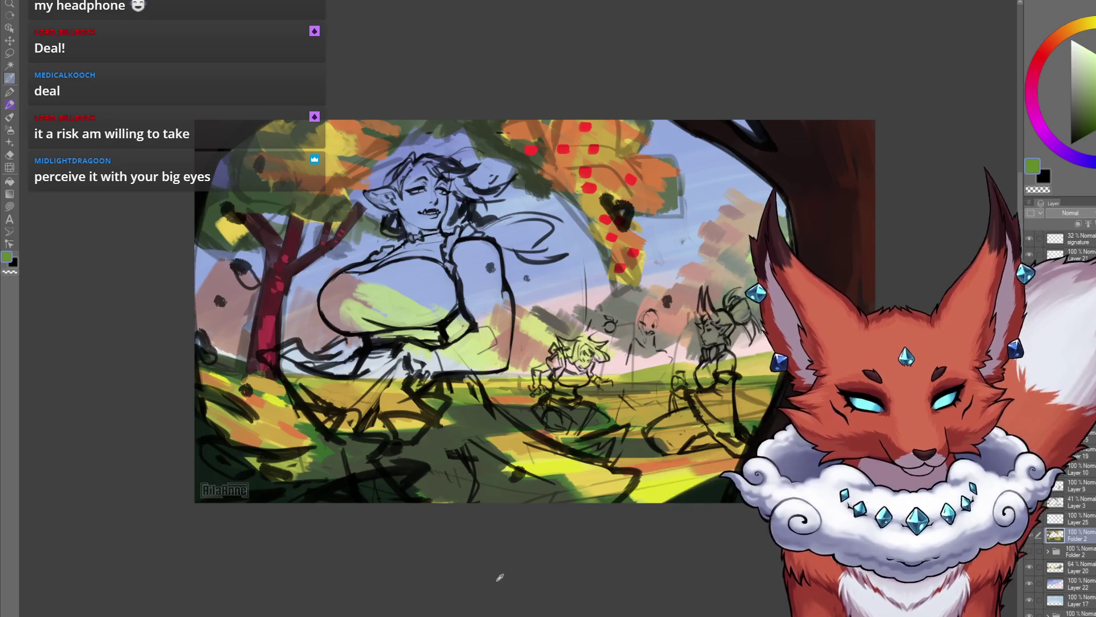
click(1077, 567)
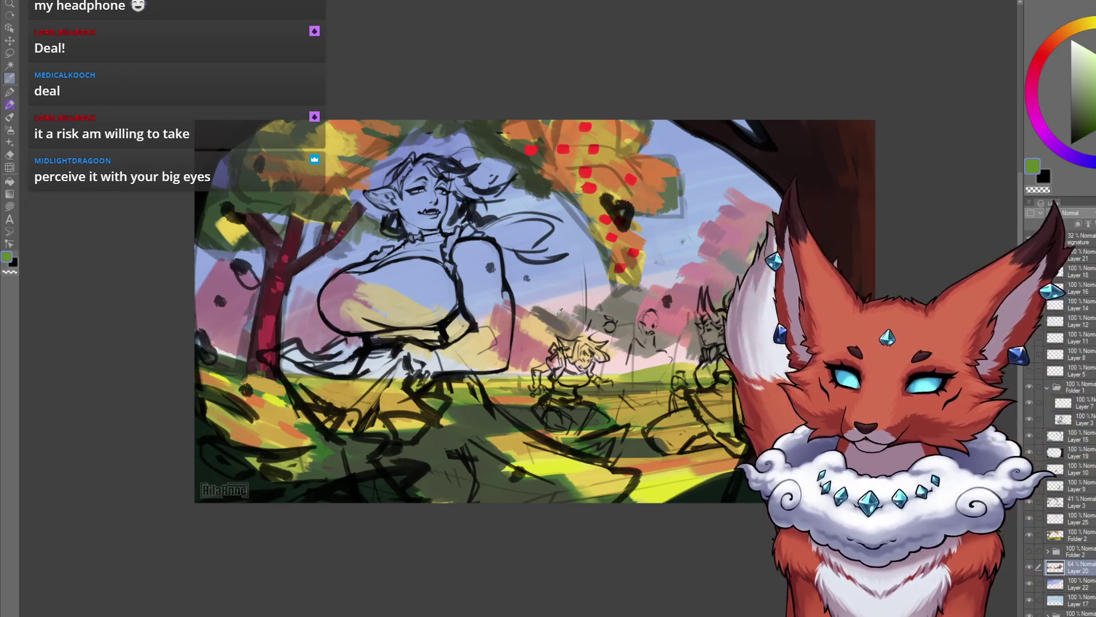
drag(607, 543, 607, 504)
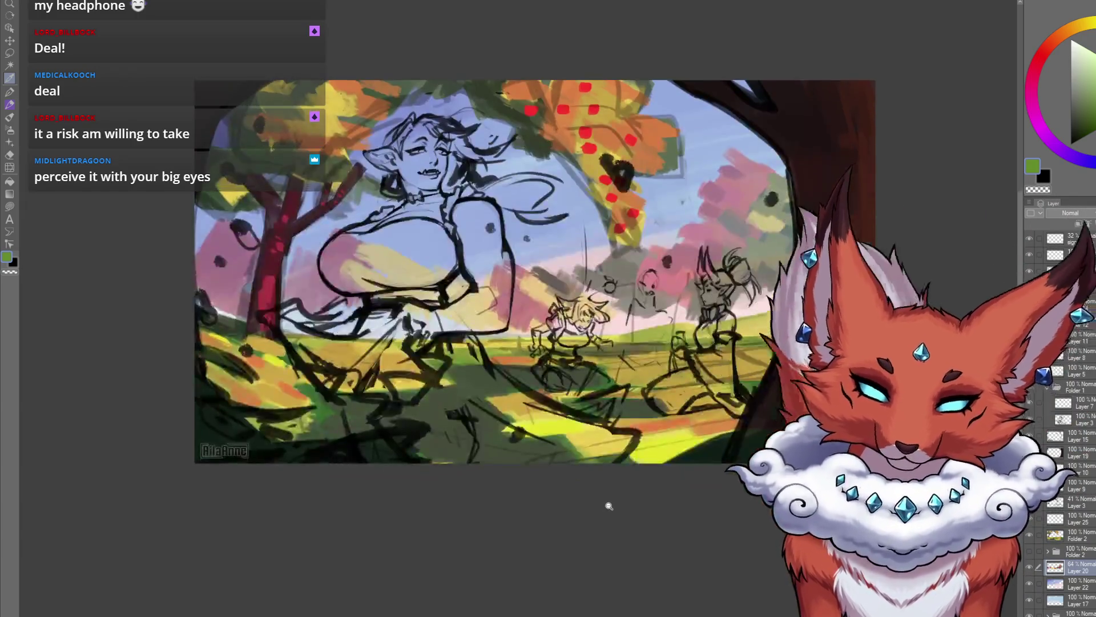
scroll(577, 506, down, 2)
scroll(605, 488, up, 1)
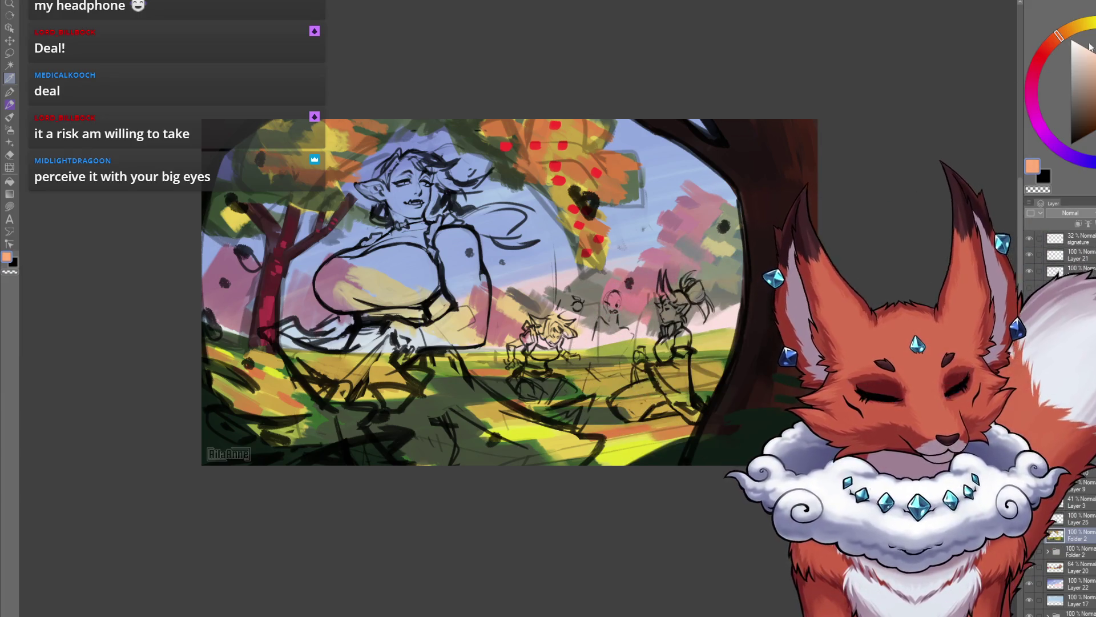
Step: Switch to the Airbrush and add a new Layer 26 above Layer 21 for trunk highlights
key(b)
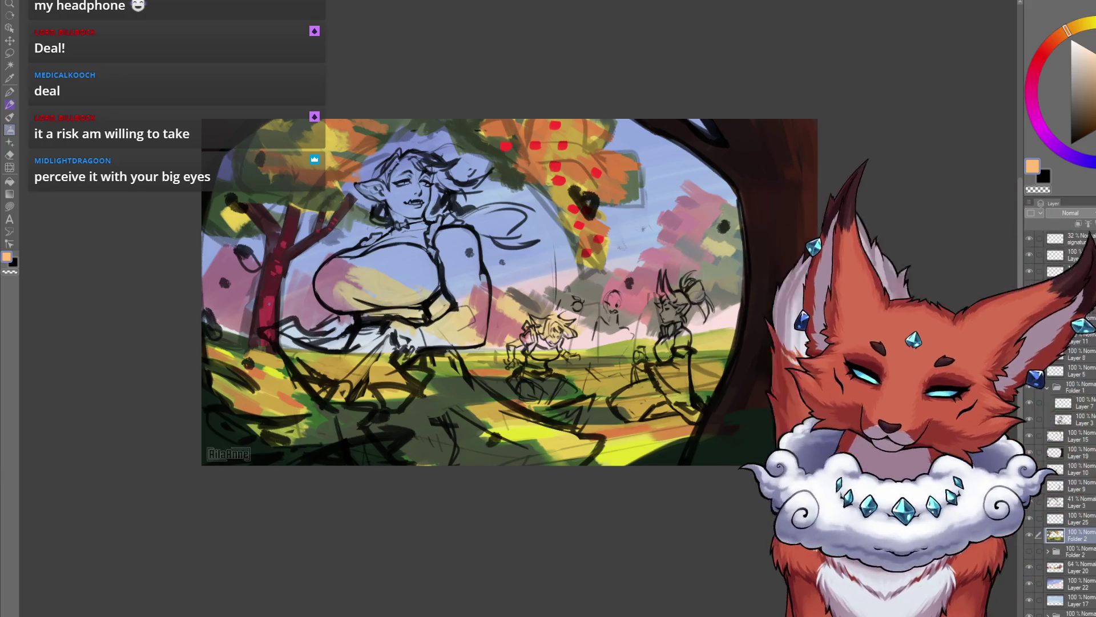
click(1084, 258)
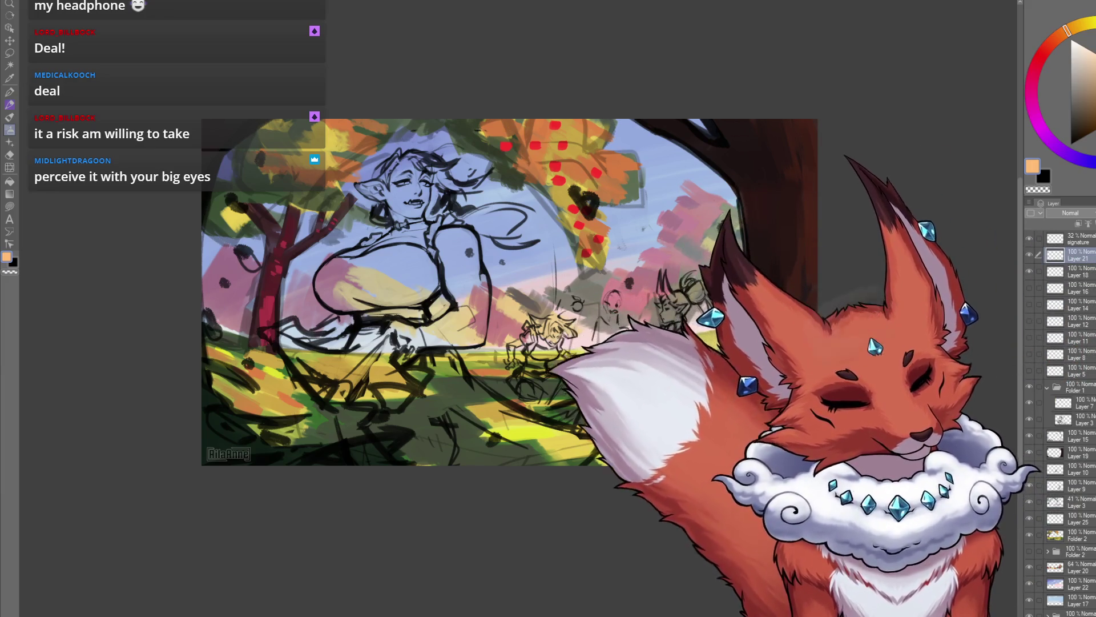
click(1078, 224)
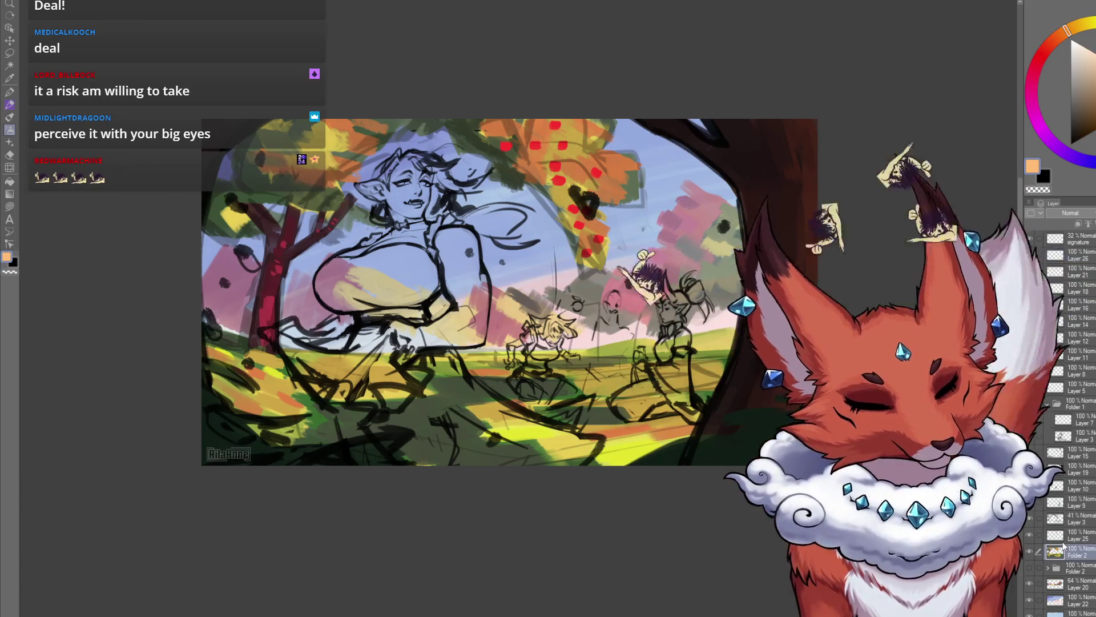
click(1071, 549)
key(b)
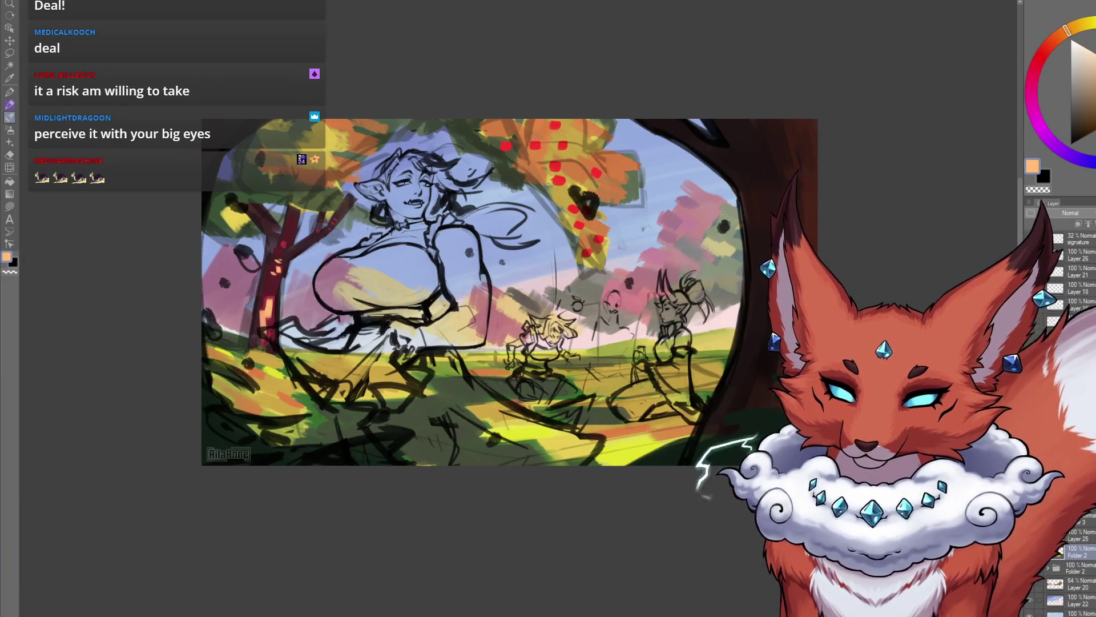
Step: Zoom in on the central tree's foliage
scroll(474, 396, up, 3)
scroll(473, 397, up, 3)
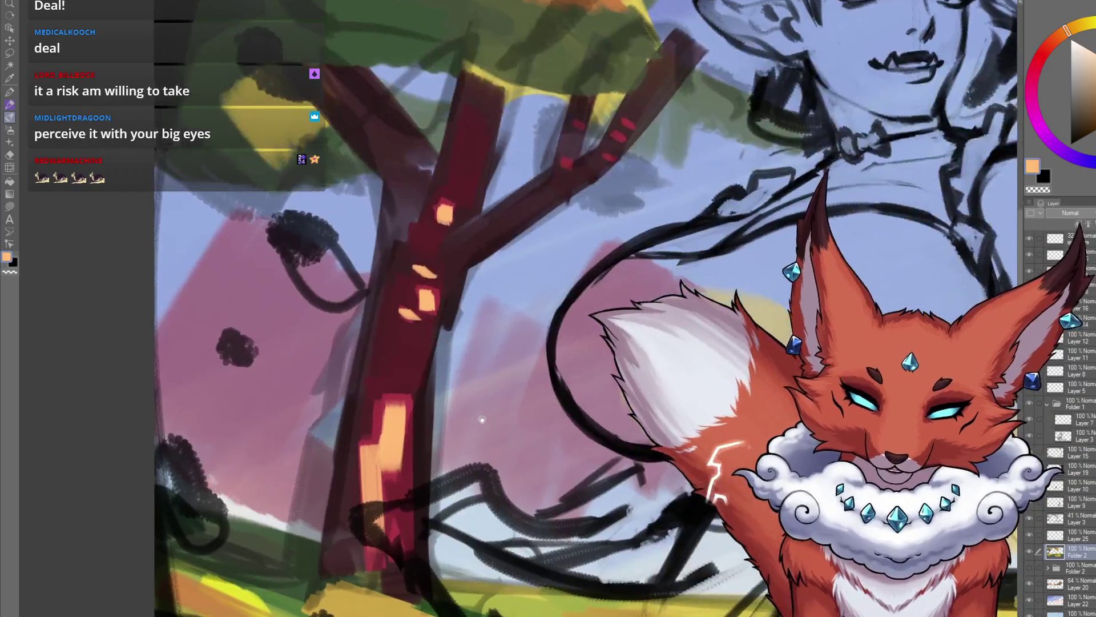
drag(473, 397, 435, 423)
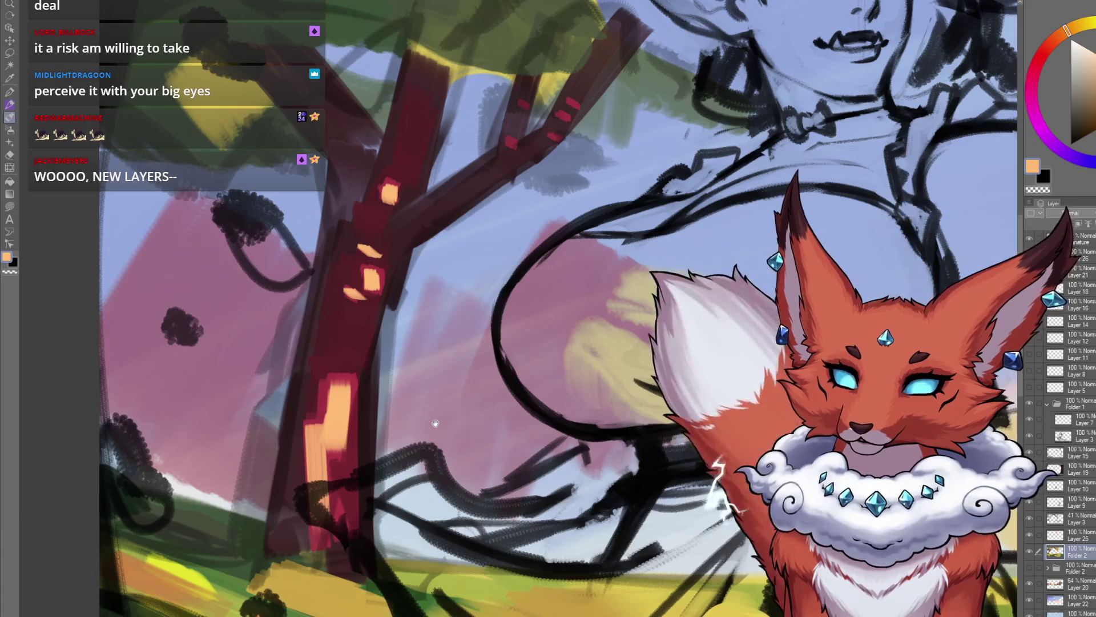
scroll(435, 423, down, 5)
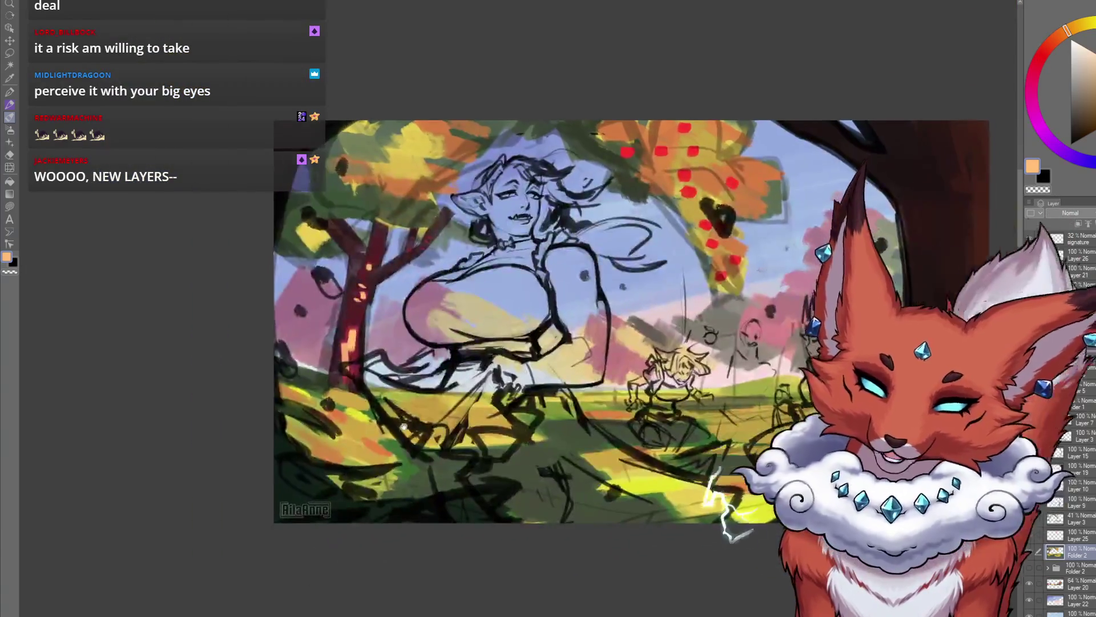
scroll(443, 516, down, 3)
scroll(420, 482, up, 4)
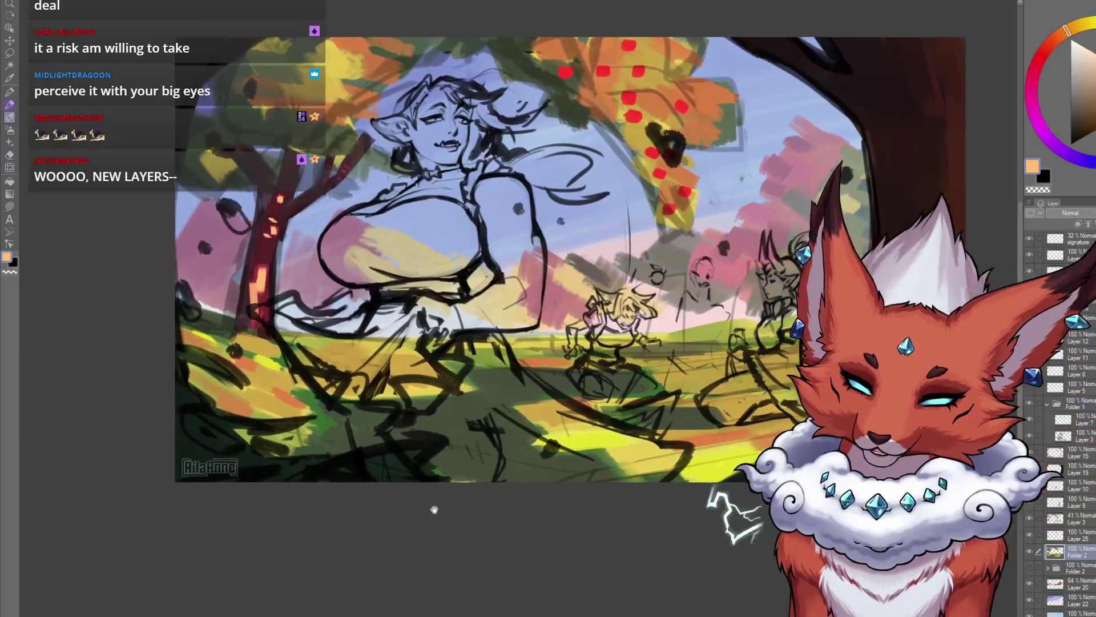
scroll(363, 396, up, 5)
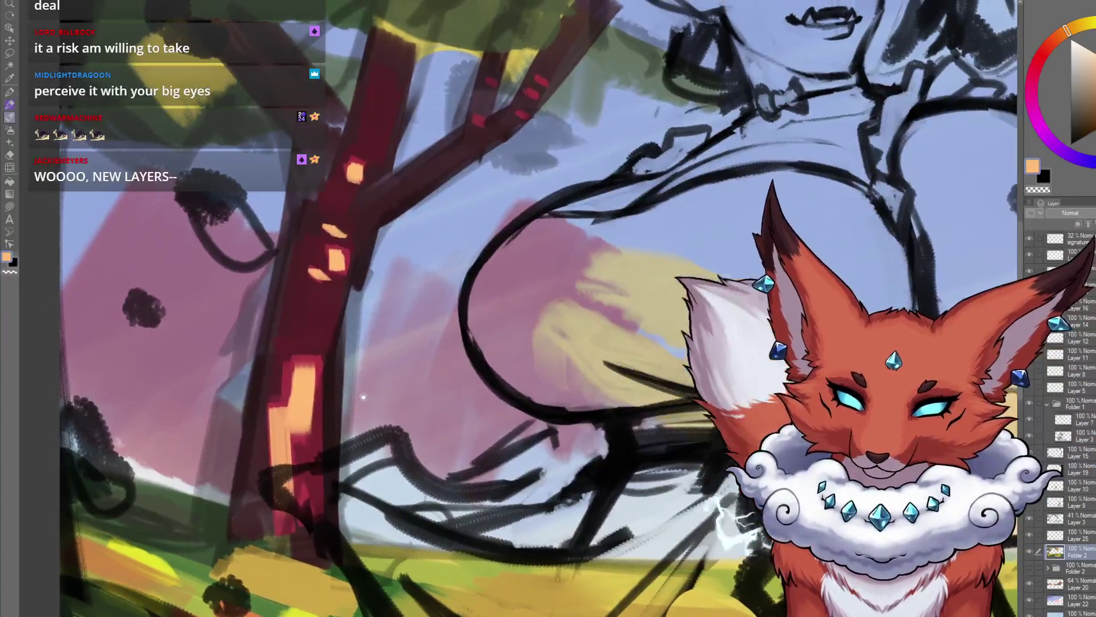
scroll(569, 356, down, 2)
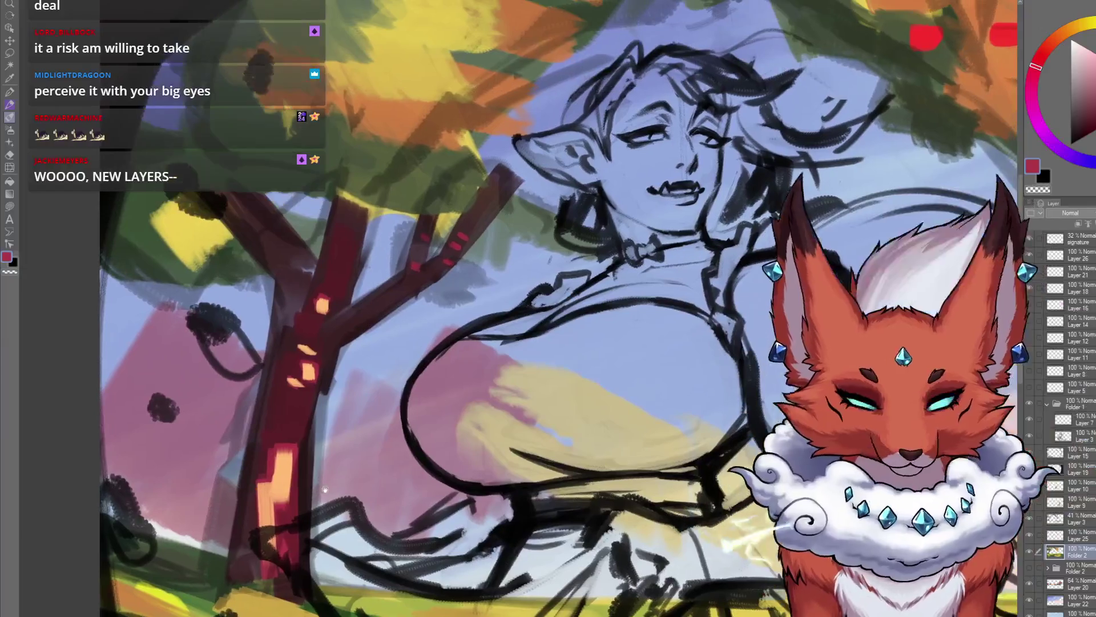
scroll(569, 357, down, 3)
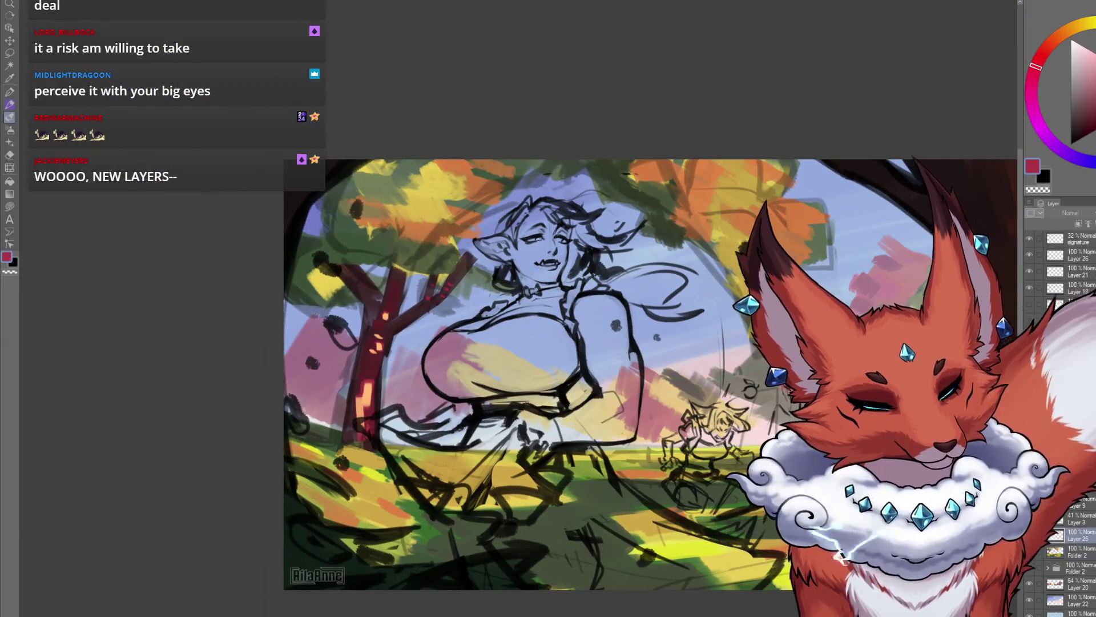
Step: Select Layer 25 and eyedrop the crimson from a foliage dot
click(1081, 537)
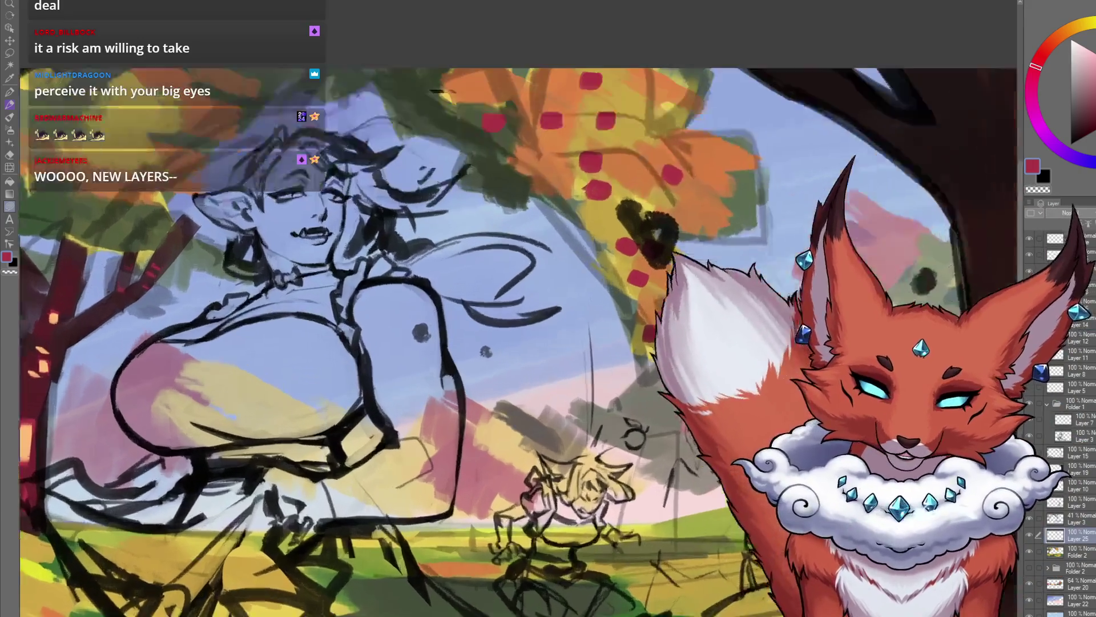
scroll(517, 342, up, 3)
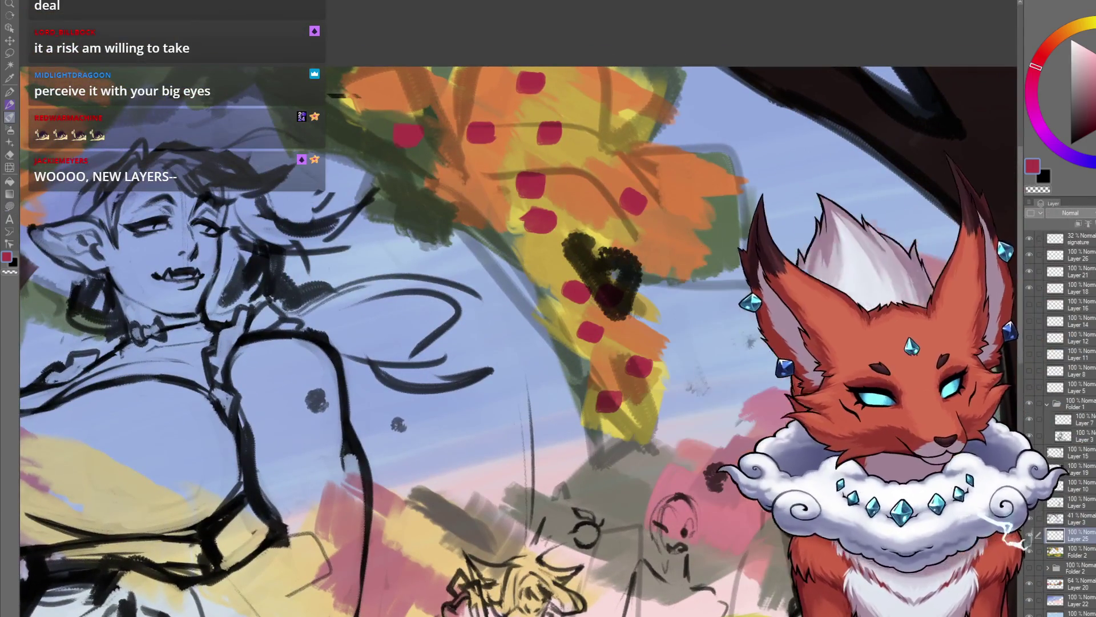
alt+click(545, 217)
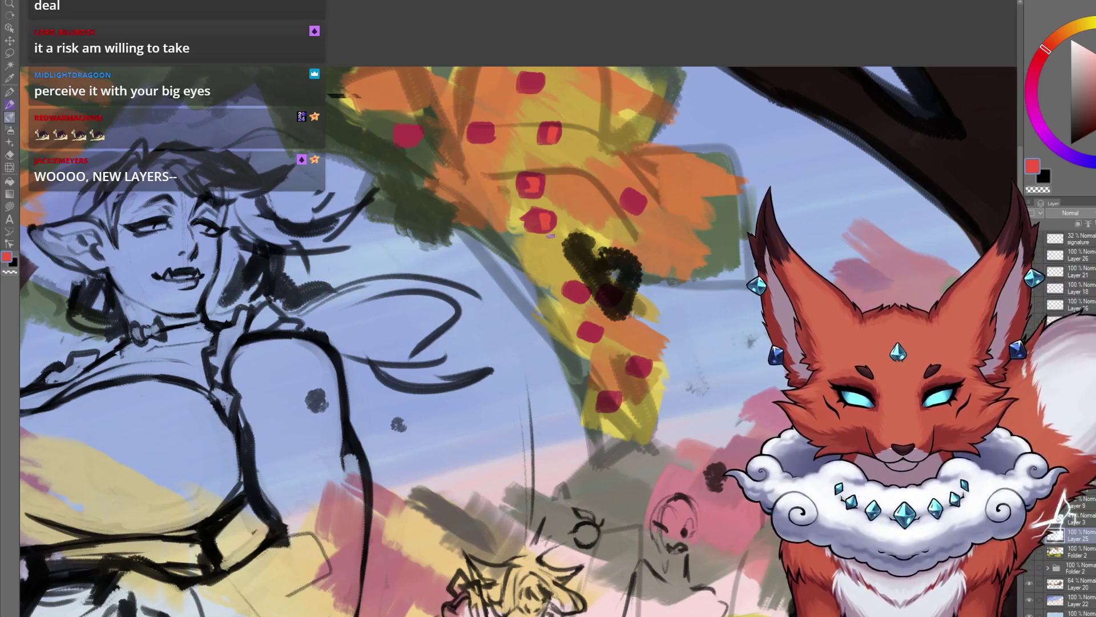
scroll(615, 297, down, 3)
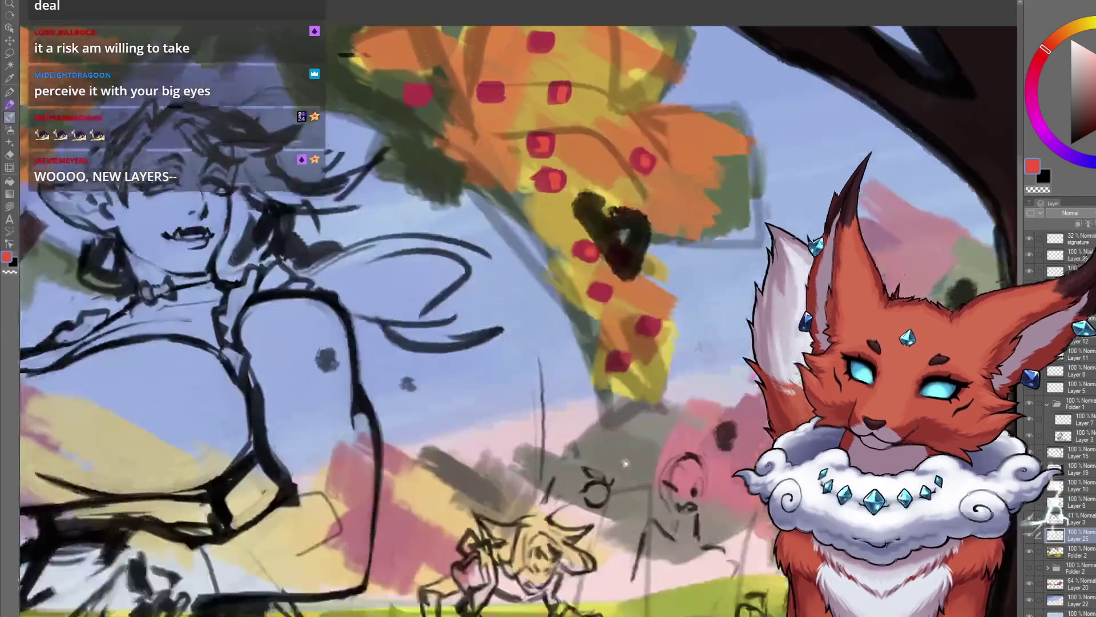
scroll(615, 296, down, 3)
scroll(600, 451, down, 3)
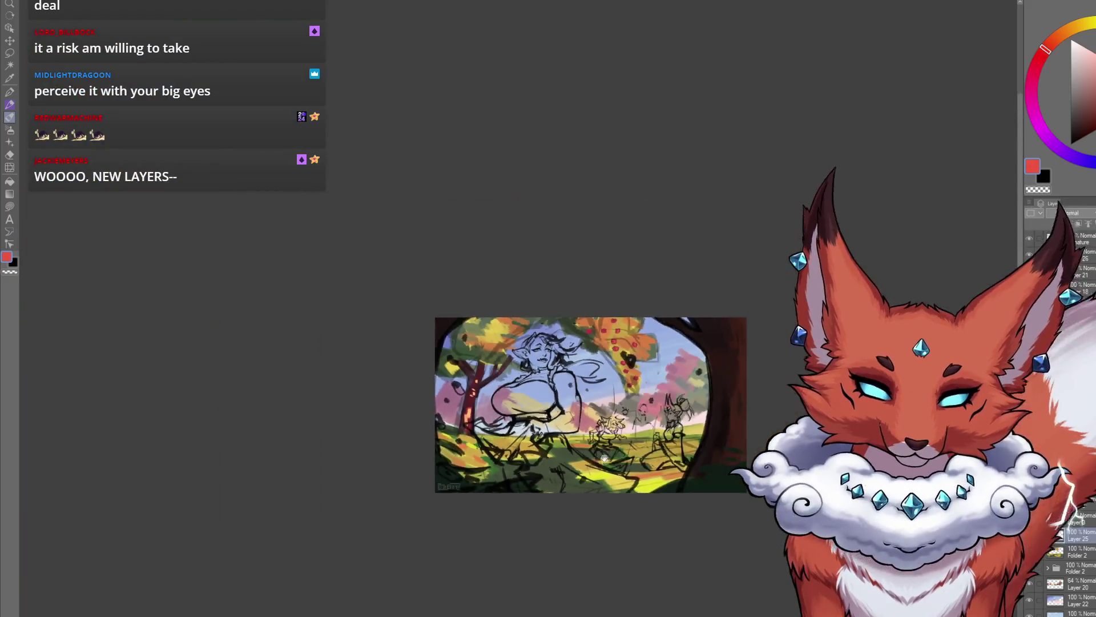
scroll(568, 440, down, 3)
scroll(567, 432, down, 2)
scroll(567, 432, up, 3)
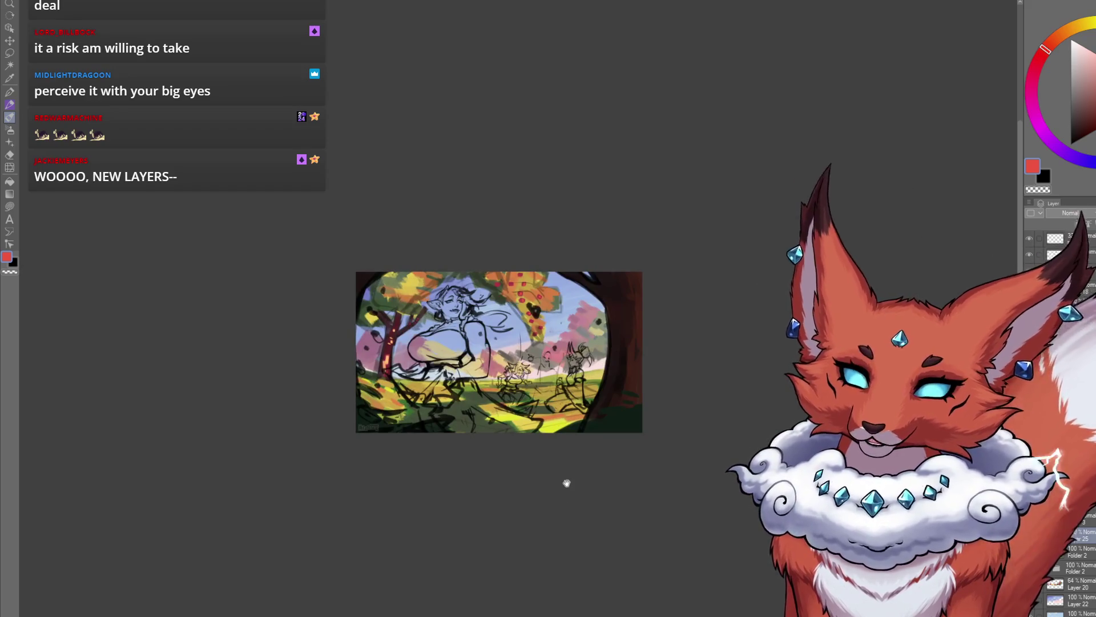
scroll(594, 468, up, 2)
scroll(595, 480, up, 2)
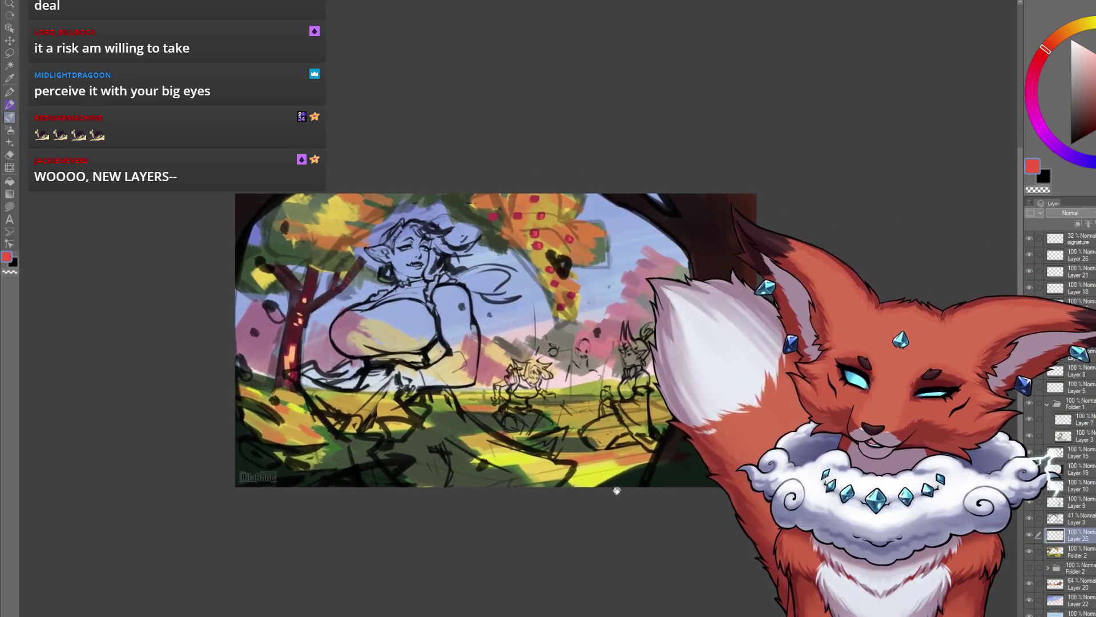
drag(617, 490, 626, 498)
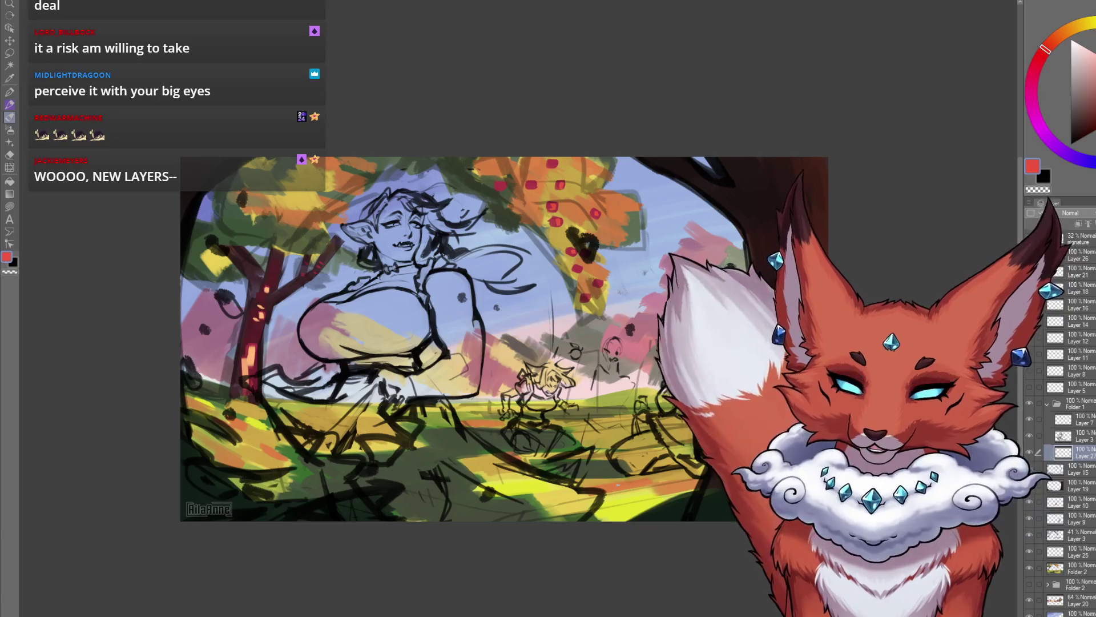
click(1054, 144)
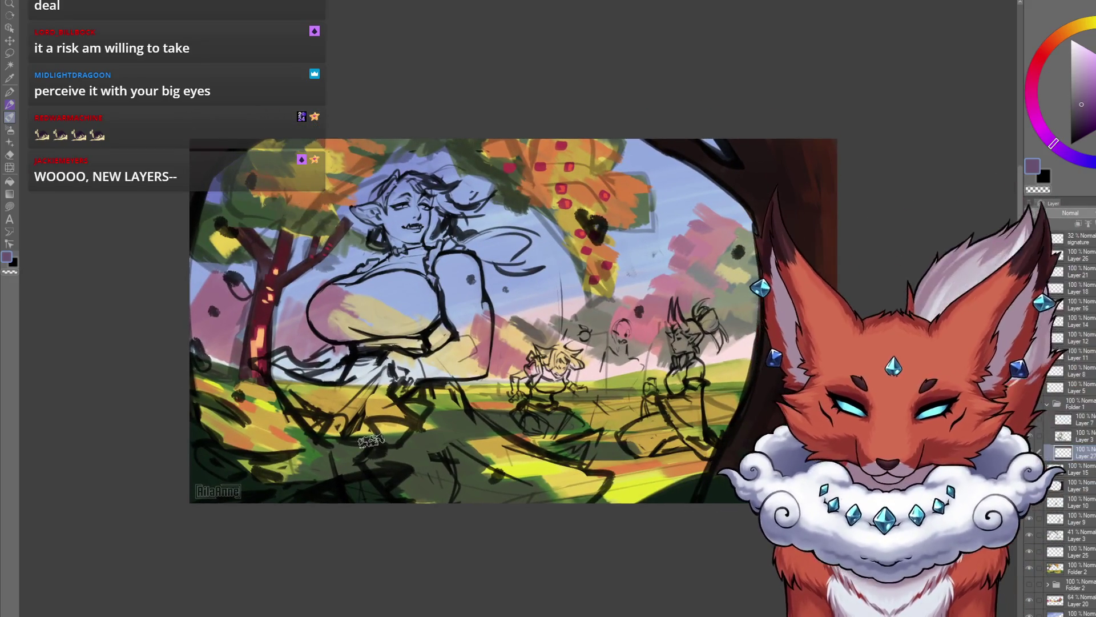
Step: Paint the long skirt and the dress bodice dark purple
drag(371, 442, 412, 500)
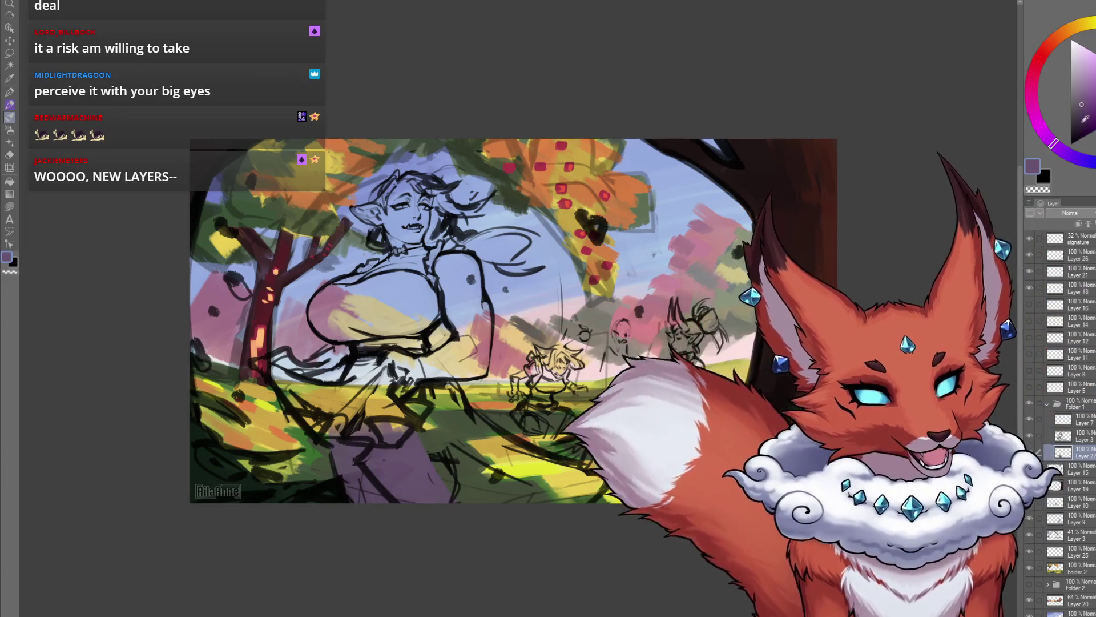
mouse_move(360, 434)
mouse_down()
mouse_move(392, 423)
mouse_move(574, 485)
mouse_up()
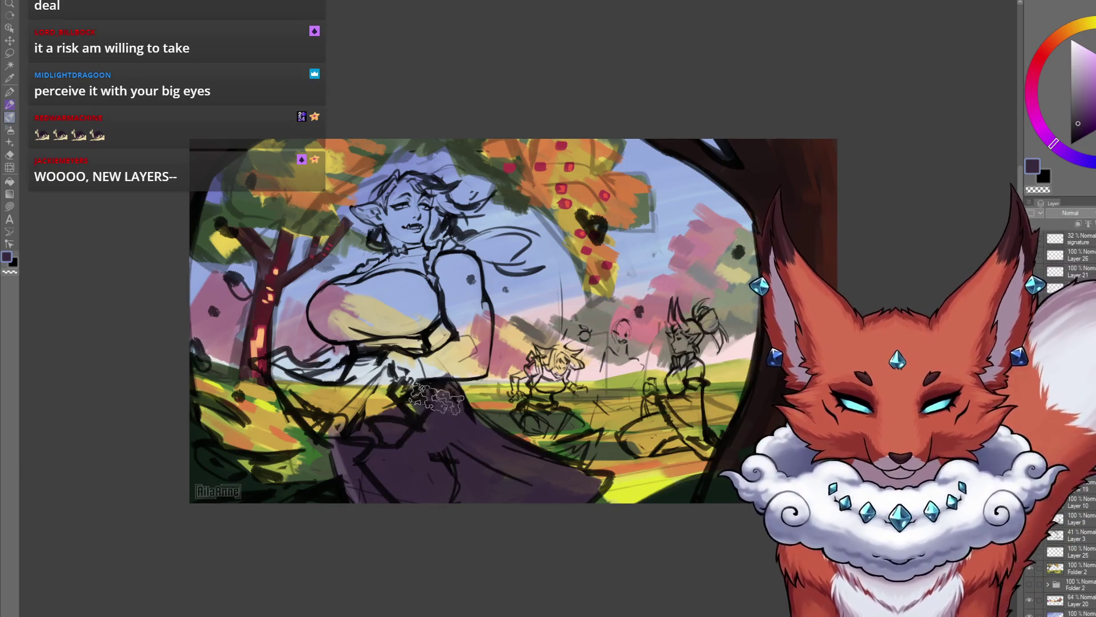
drag(321, 307, 417, 348)
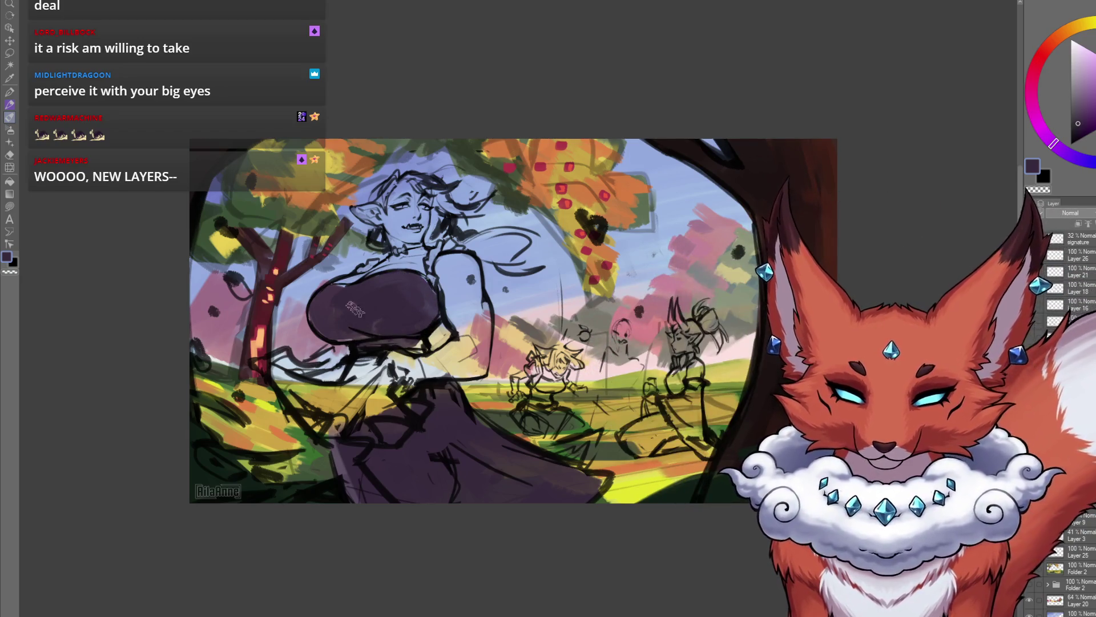
Step: Pick a muted grey-green for the elf woman's skin
drag(489, 393, 494, 385)
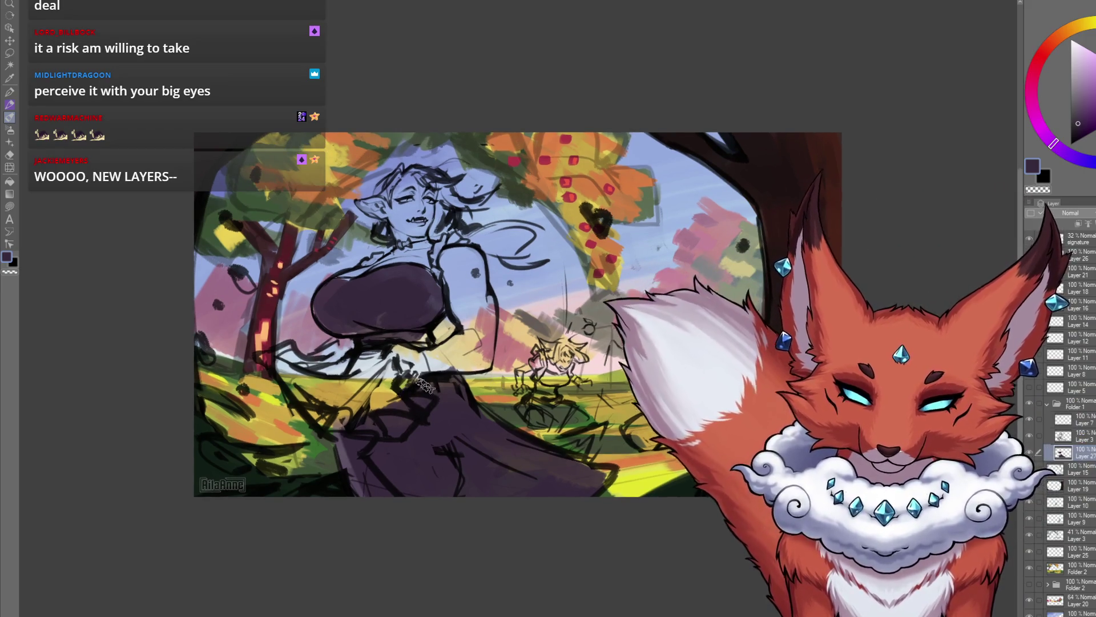
scroll(457, 386, up, 1)
scroll(627, 364, up, 2)
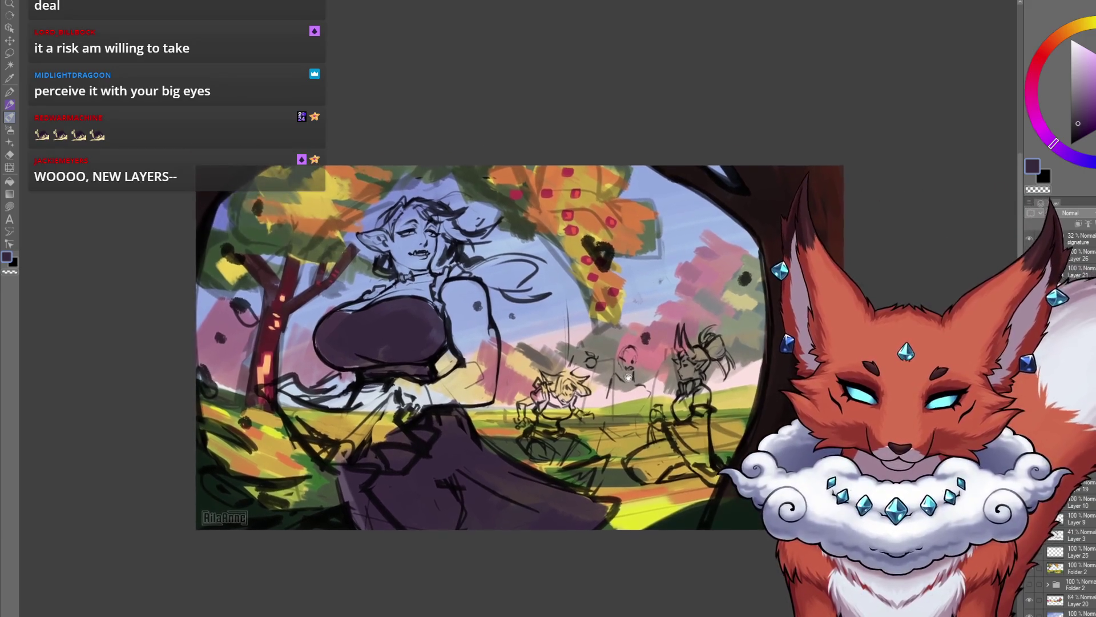
scroll(627, 364, up, 1)
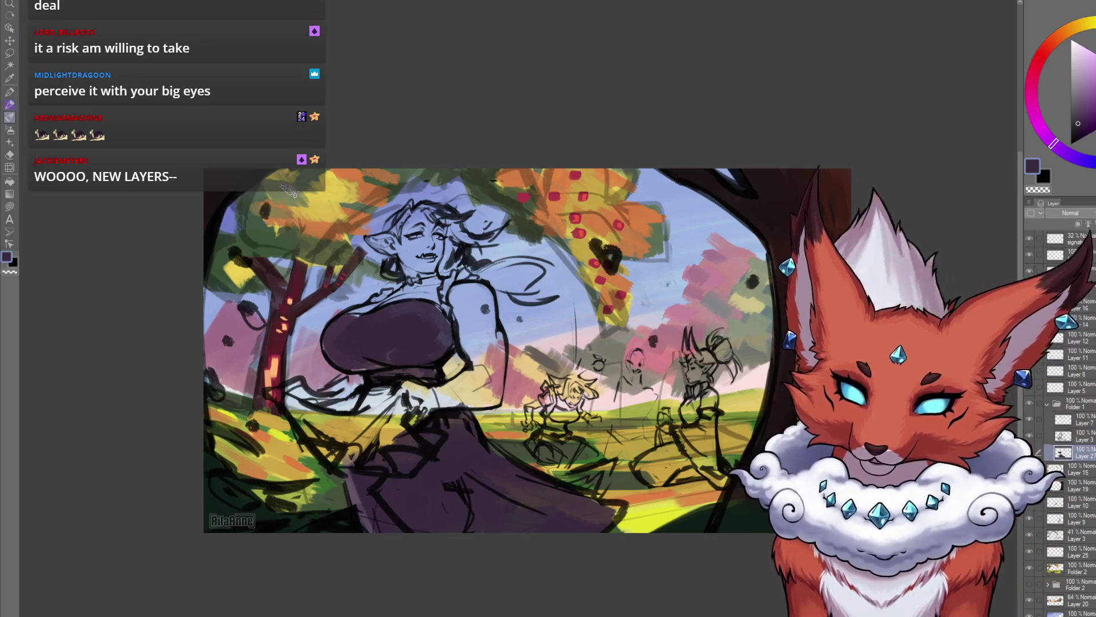
alt+click(315, 457)
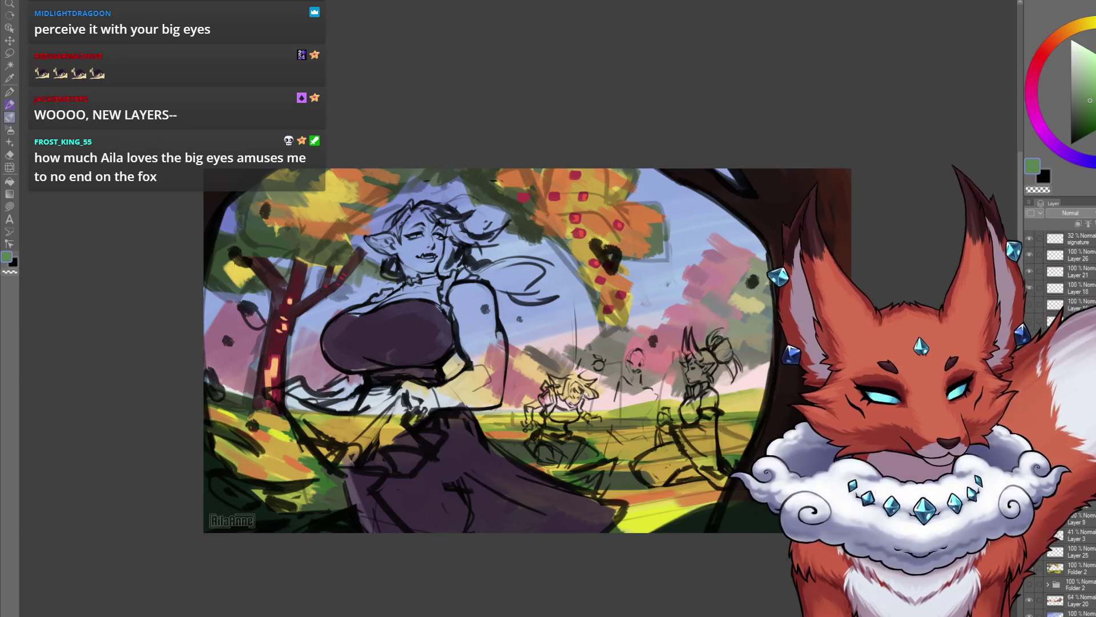
click(1081, 102)
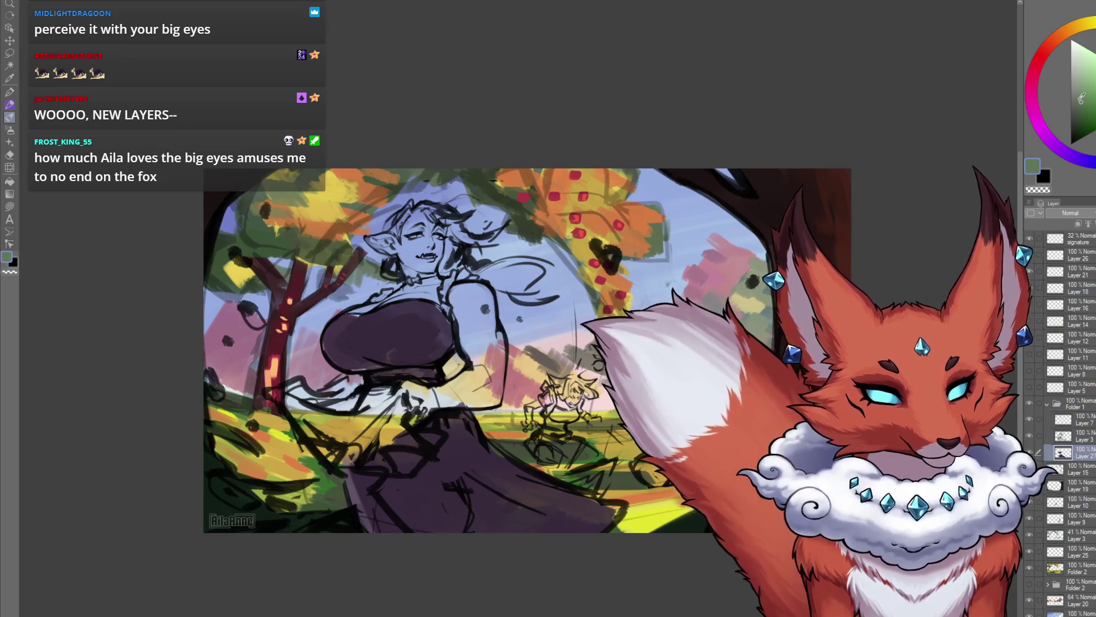
Step: Paint the woman's arm green and add a light-pink apron across her skirt
drag(469, 297, 474, 342)
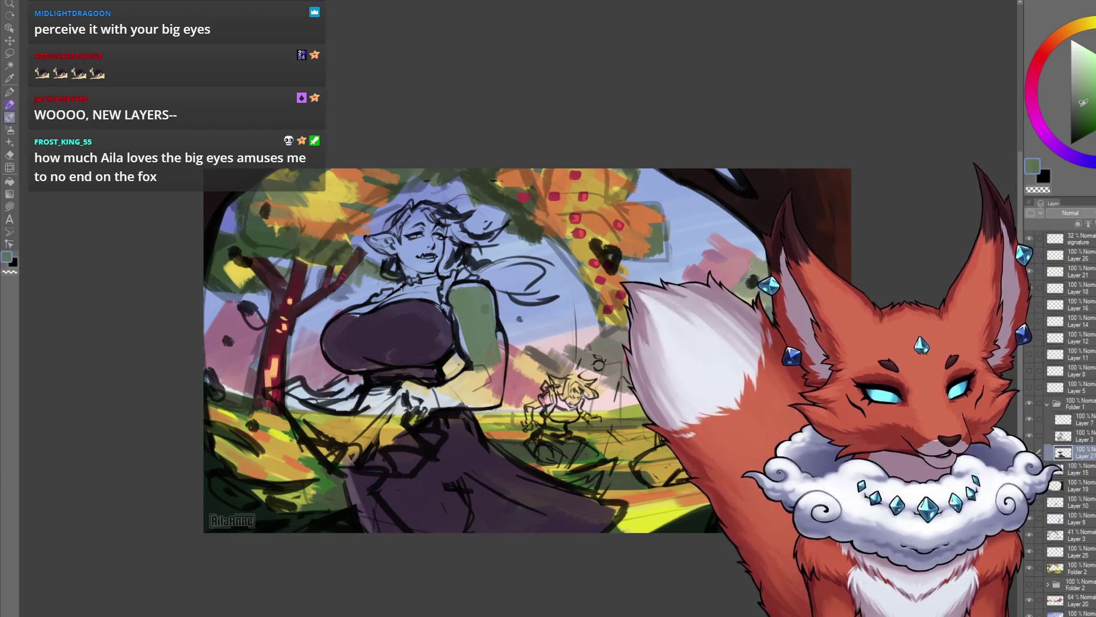
click(1082, 106)
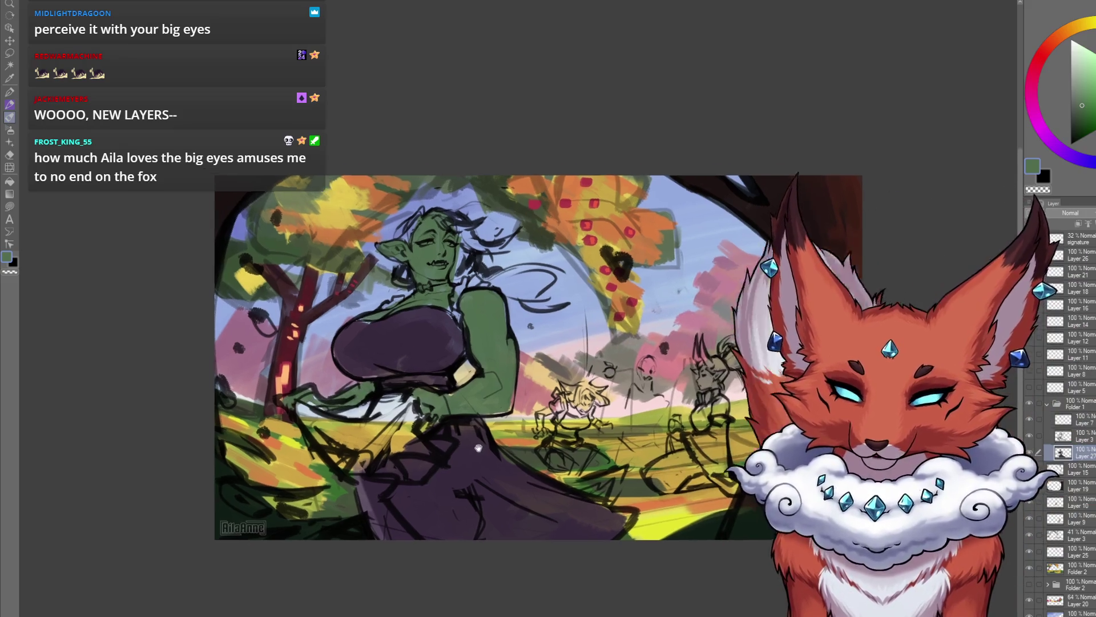
alt+click(617, 411)
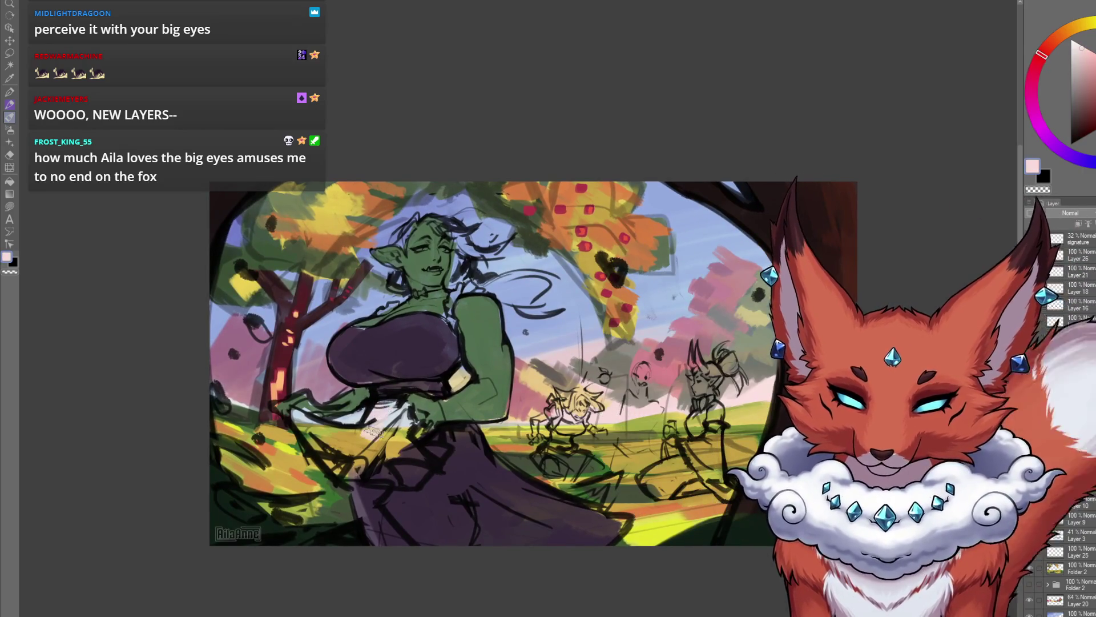
drag(294, 414, 407, 476)
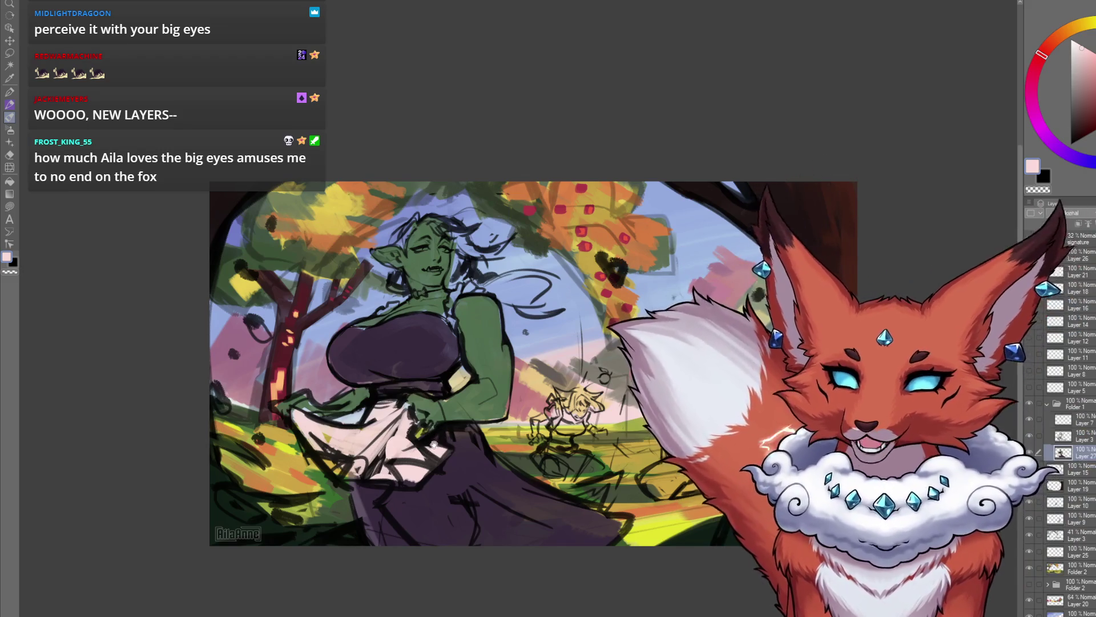
drag(434, 445, 443, 467)
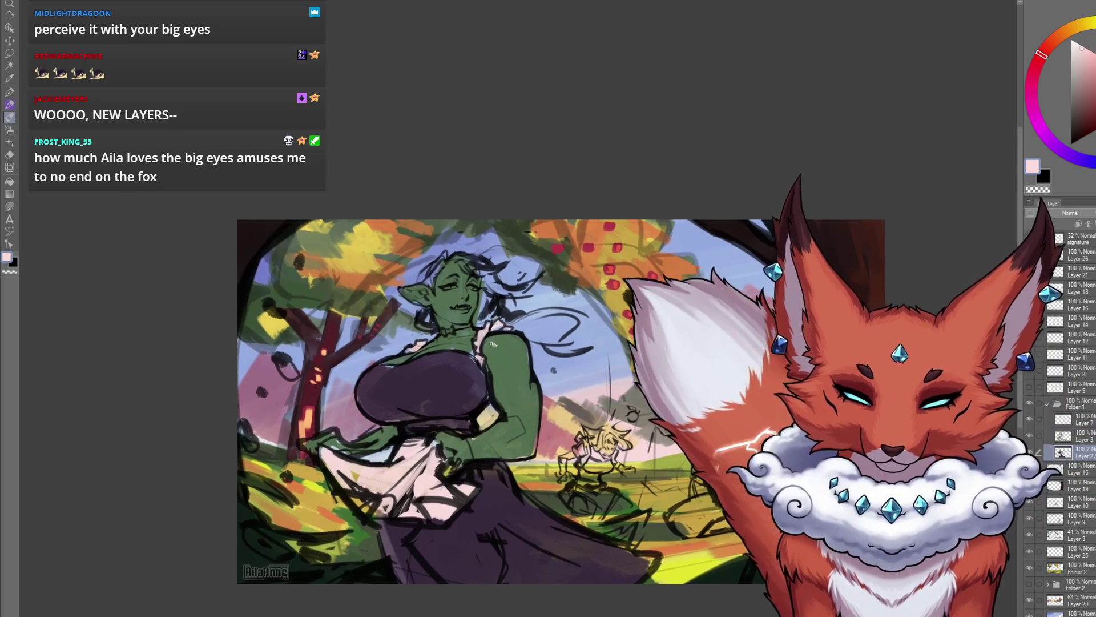
click(1063, 139)
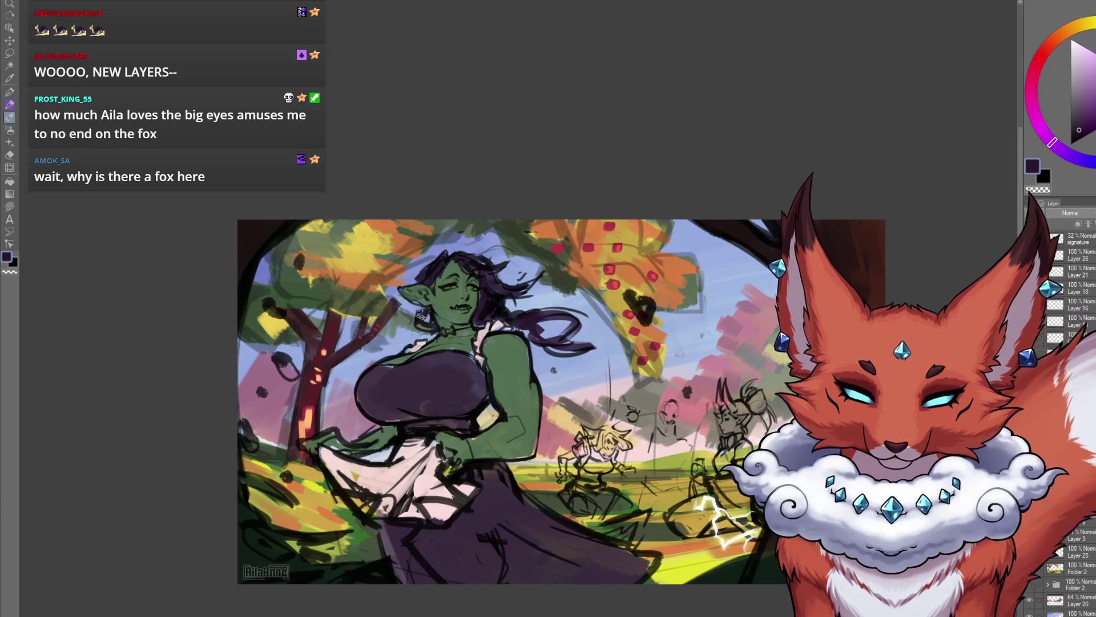
Step: Reposition the canvas view up and left, then switch the painting colour to light pink
scroll(452, 332, down, 1)
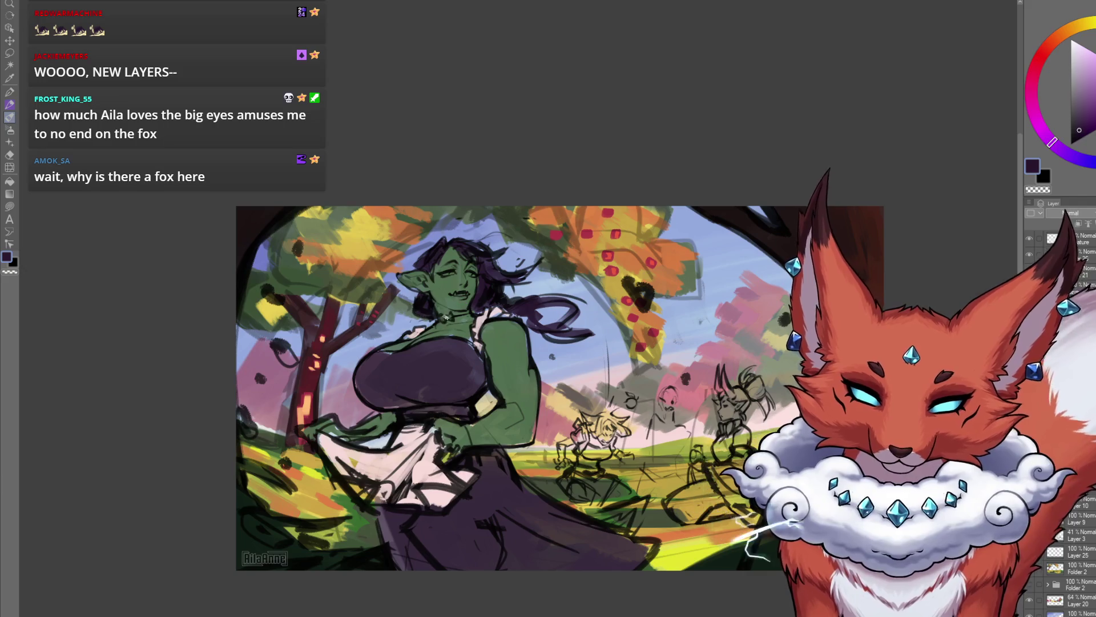
drag(543, 470, 508, 431)
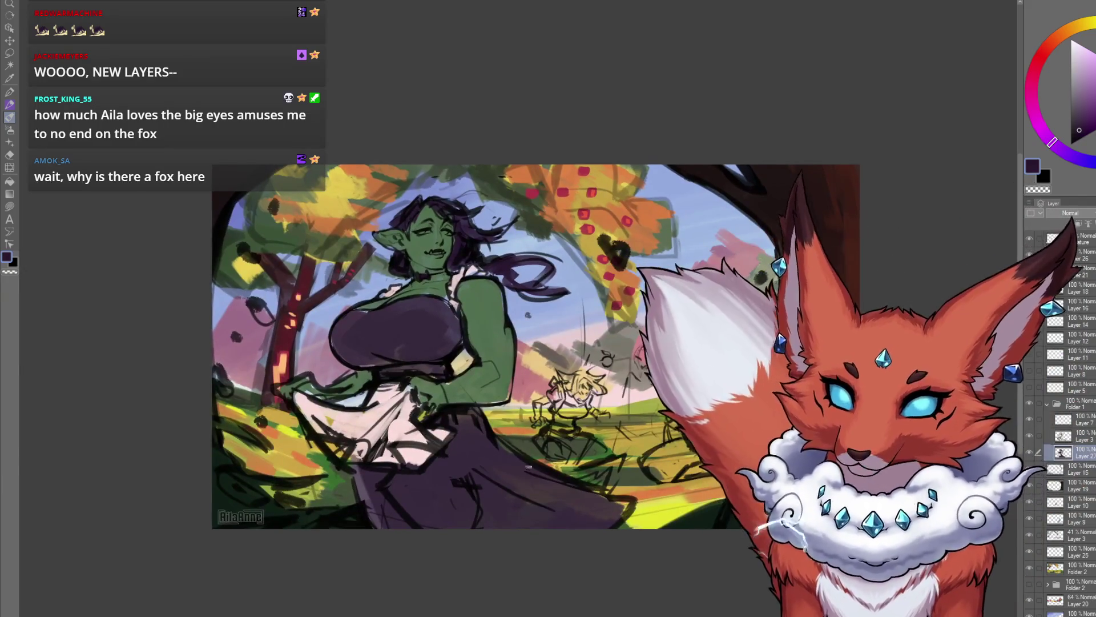
drag(654, 537, 648, 521)
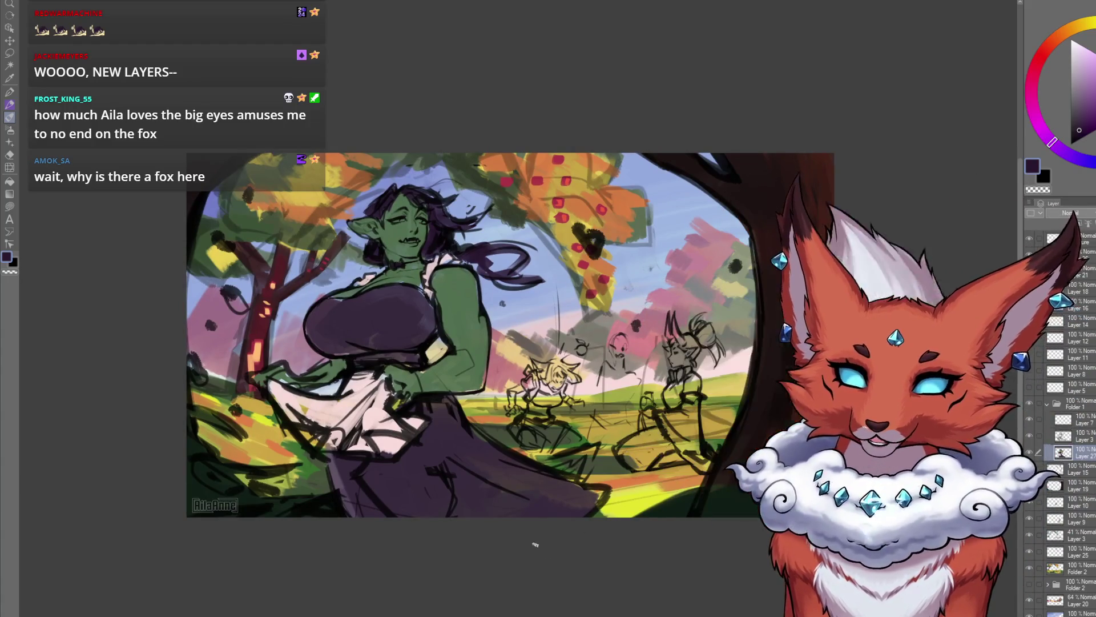
click(1039, 58)
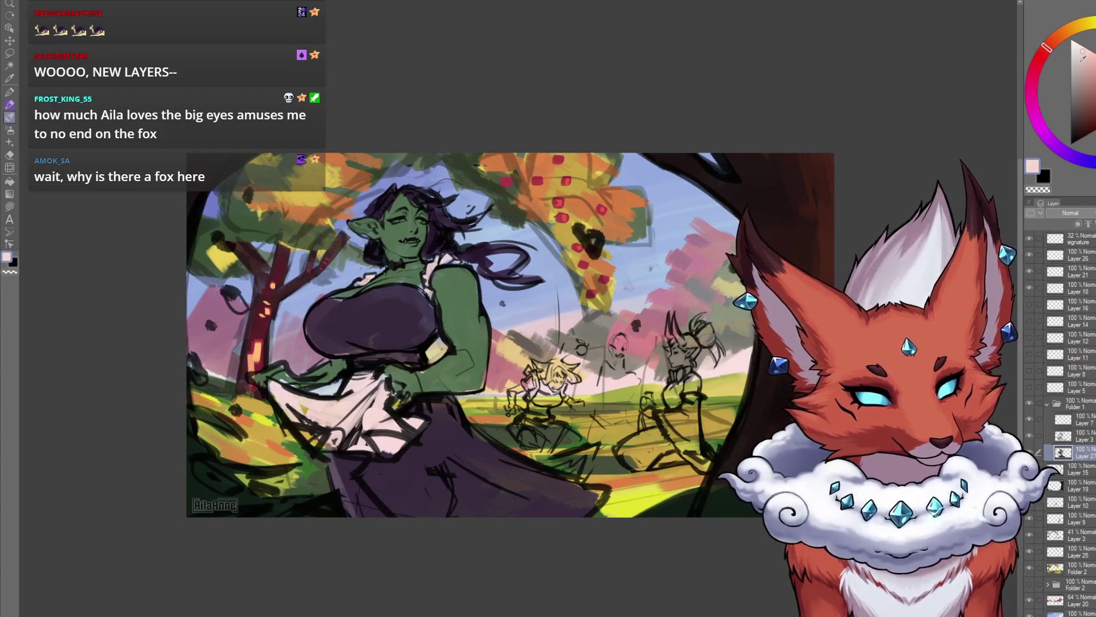
Step: Mute the pink to a greyish tone and add dark shading strokes across the apron and skirt
click(1084, 78)
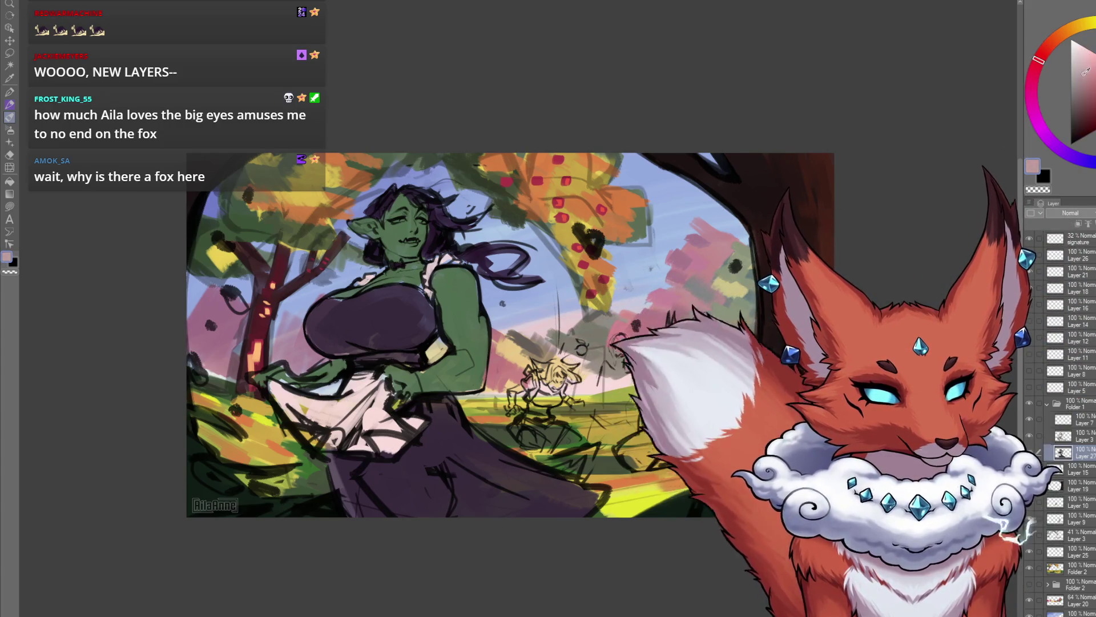
drag(205, 310, 219, 302)
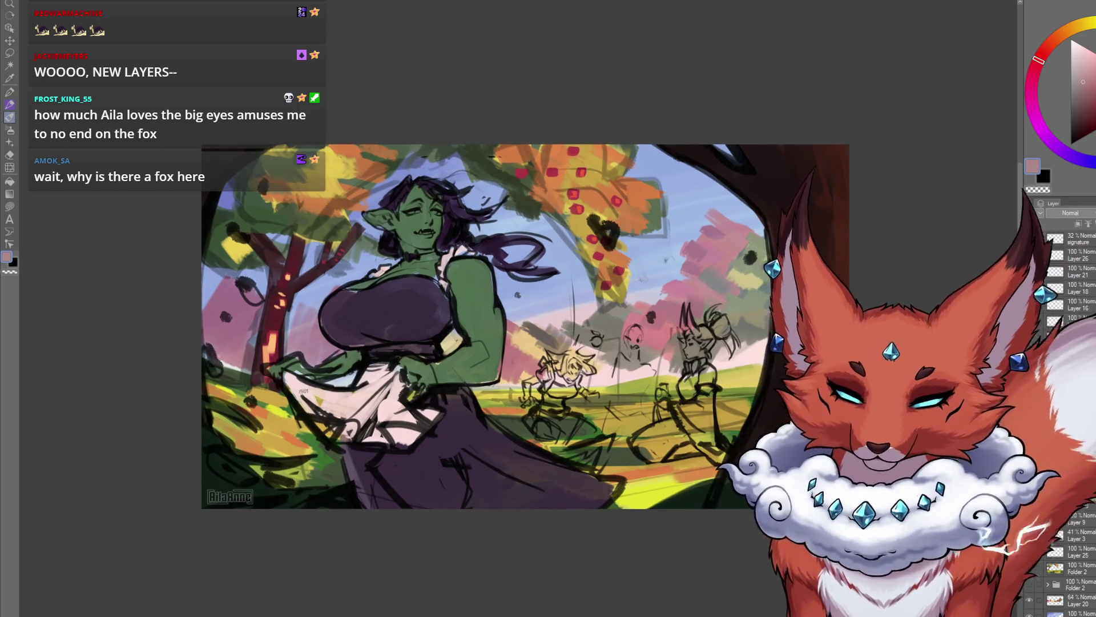
mouse_move(300, 400)
mouse_down()
mouse_move(351, 445)
mouse_move(371, 370)
mouse_move(394, 428)
mouse_move(418, 390)
mouse_move(423, 407)
mouse_up()
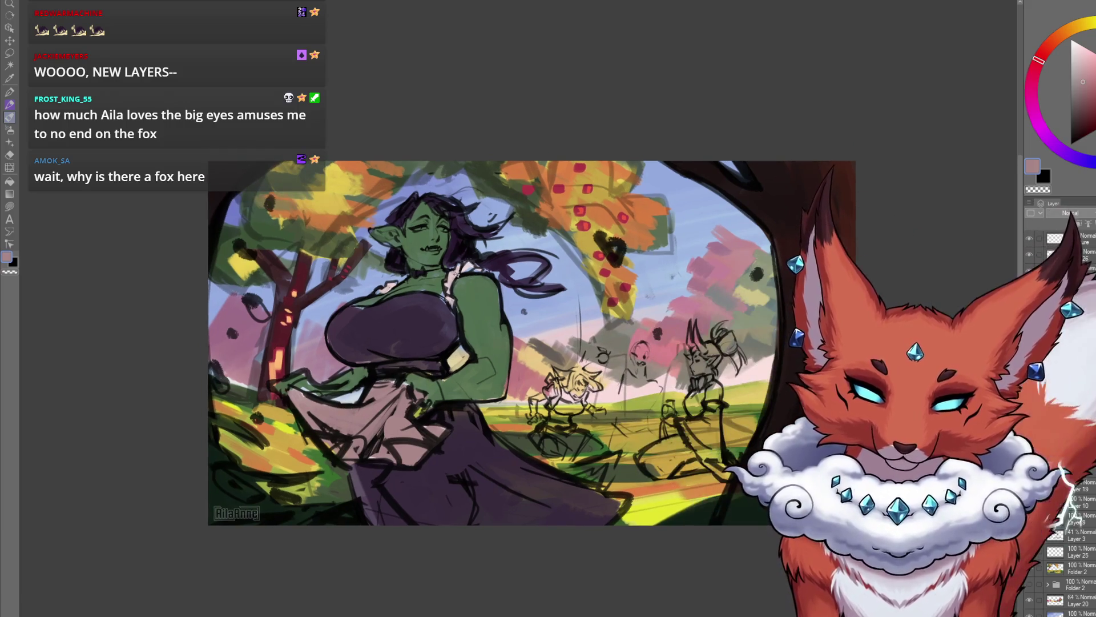
Step: Sample the elf's green skin tone and adjust the current colour slightly
drag(498, 350, 502, 355)
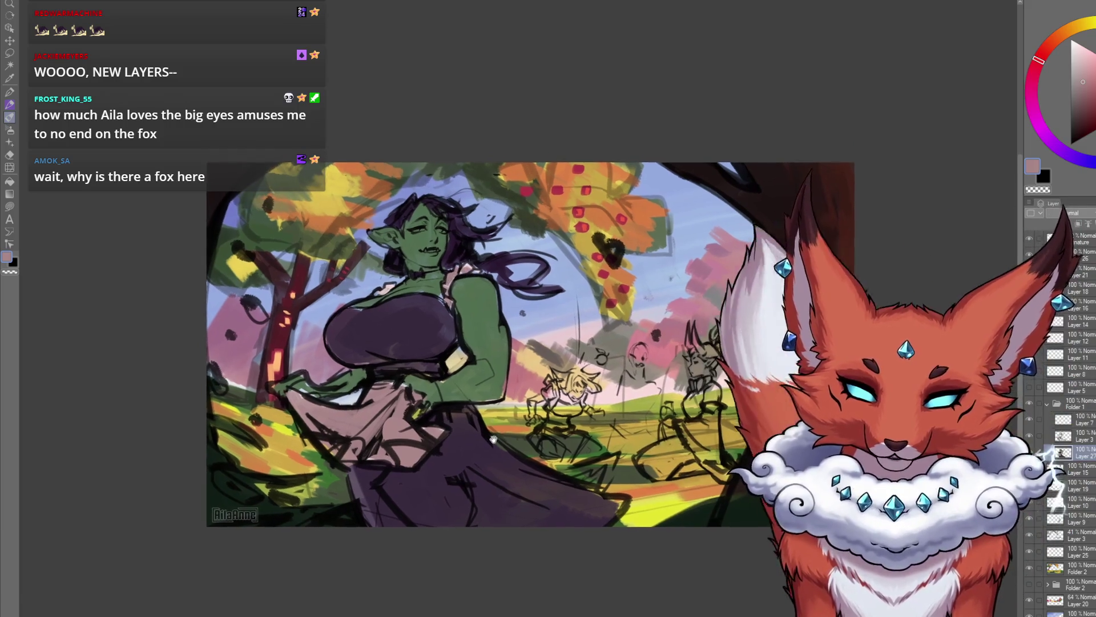
alt+click(417, 253)
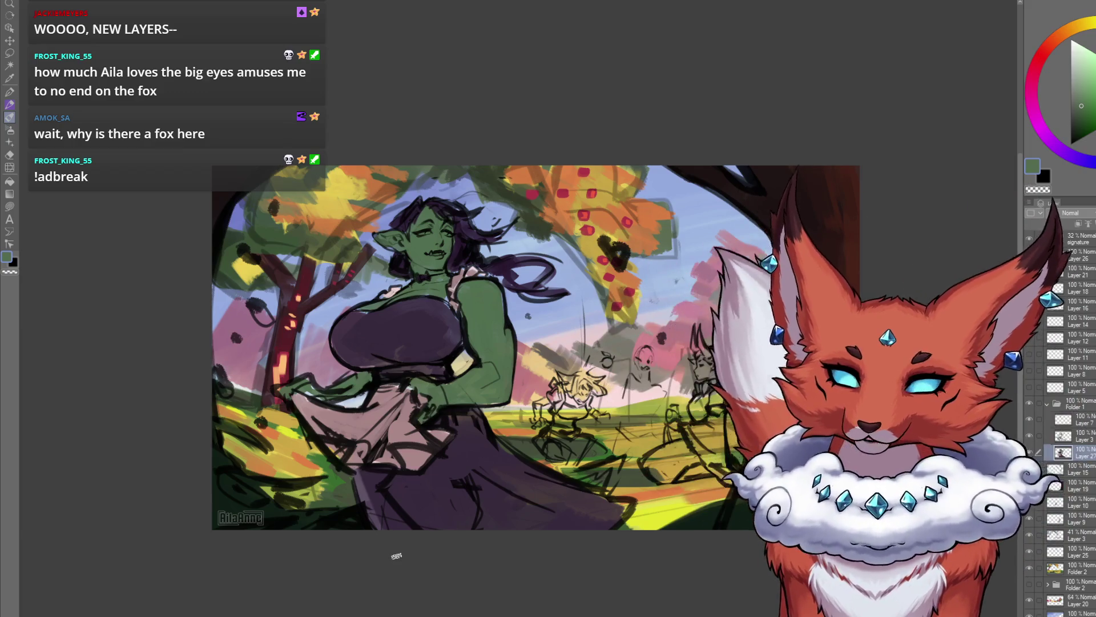
alt+click(412, 388)
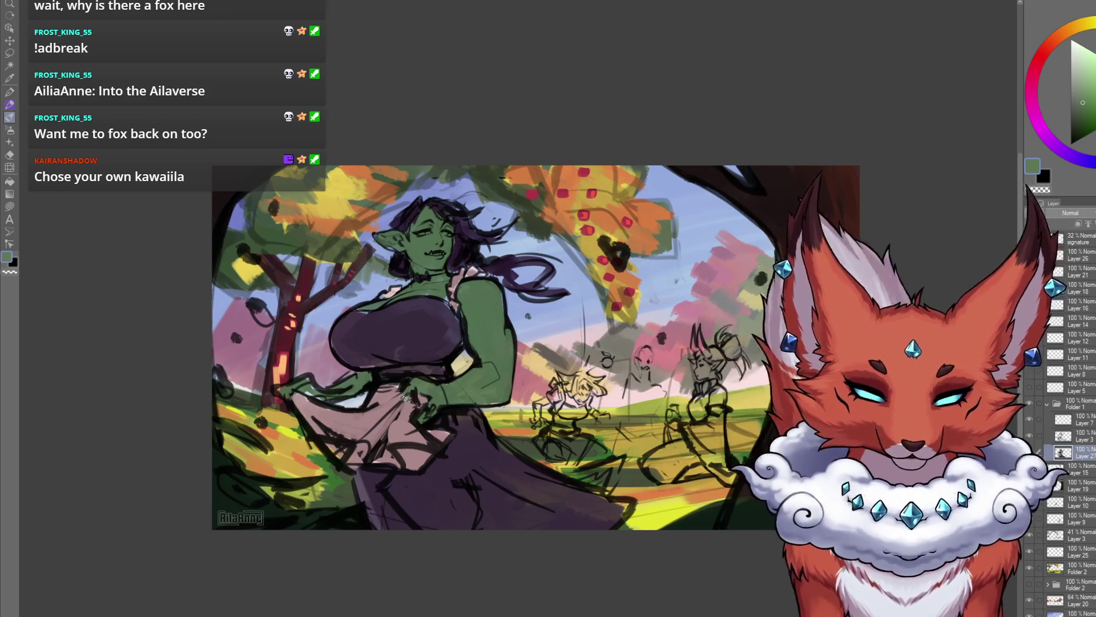
drag(732, 539, 714, 534)
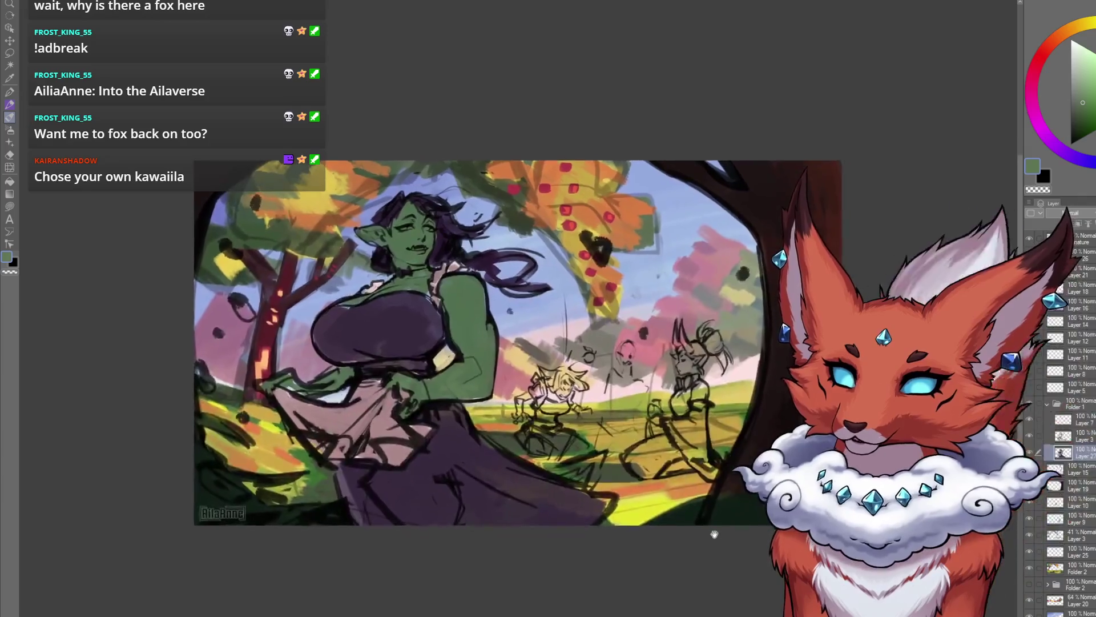